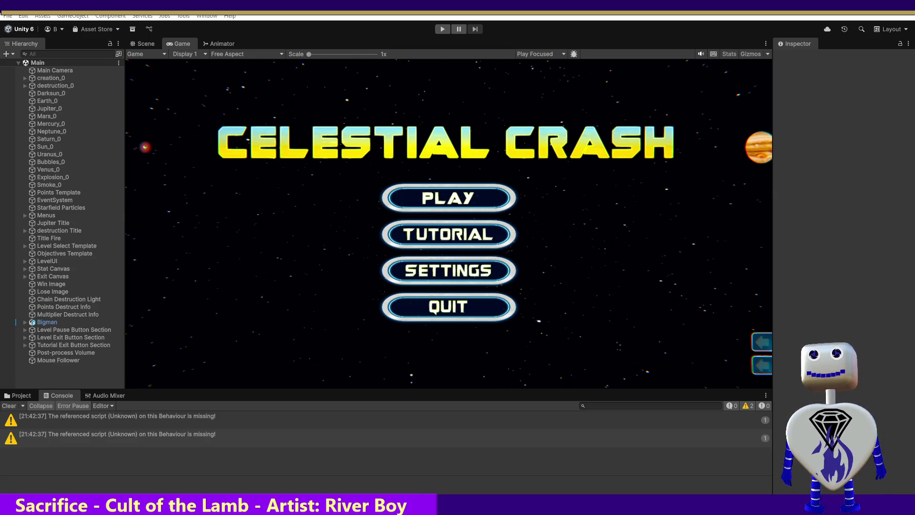
- Switch from Unity to Visual Studio, showing MainController.cs at UpdateMousePosition
{"action": "key", "text": "alt+Tab"}
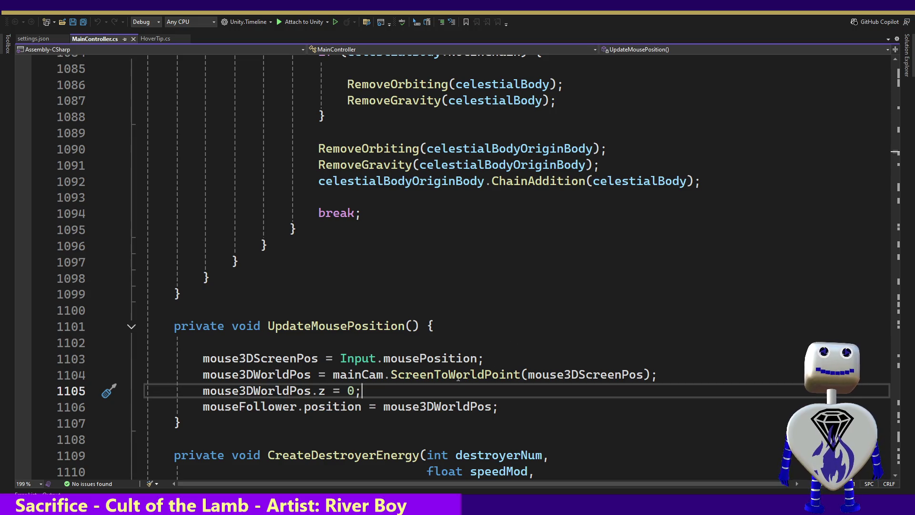
- Add blank lines and a stray 'if', then undo back to the saved file
{"action": "key", "text": "Return"}
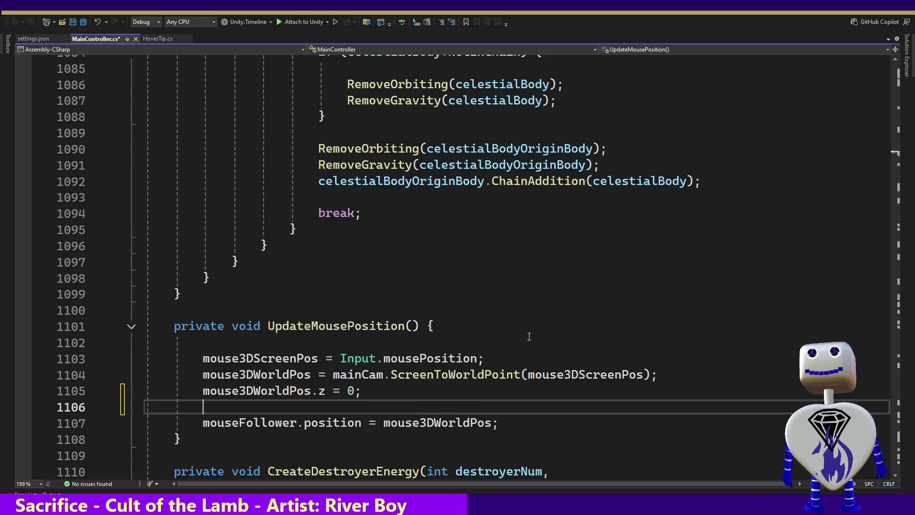
{"action": "key", "text": "Return"}
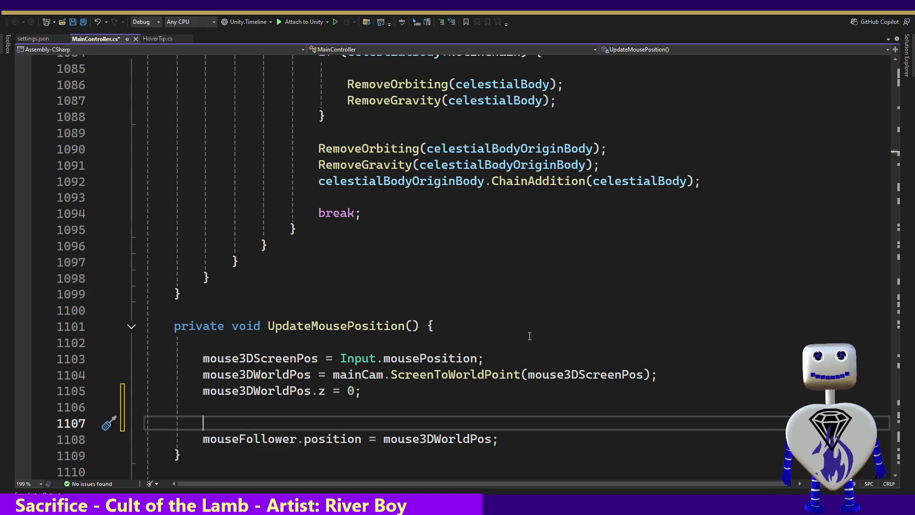
{"action": "type", "text": "if"}
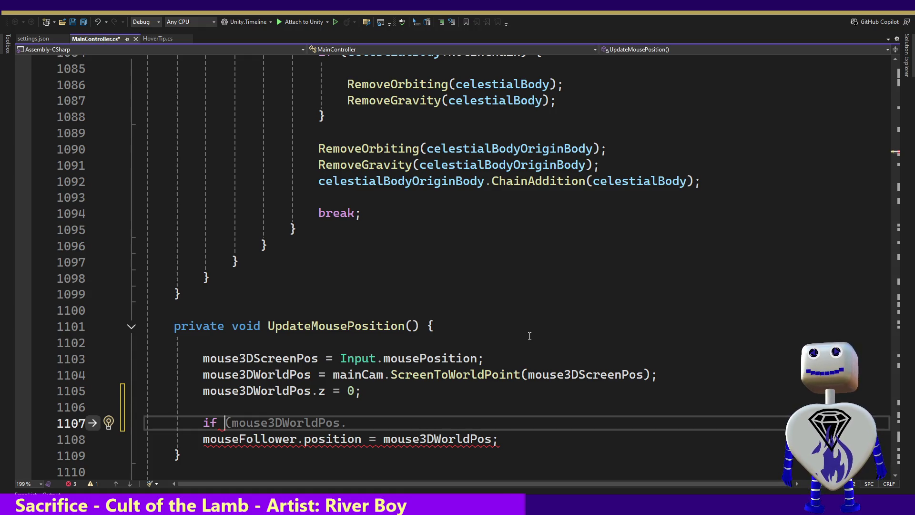
{"action": "key", "text": "ctrl+z"}
{"action": "key", "text": "ctrl+z"}
{"action": "key", "text": "ctrl+z"}
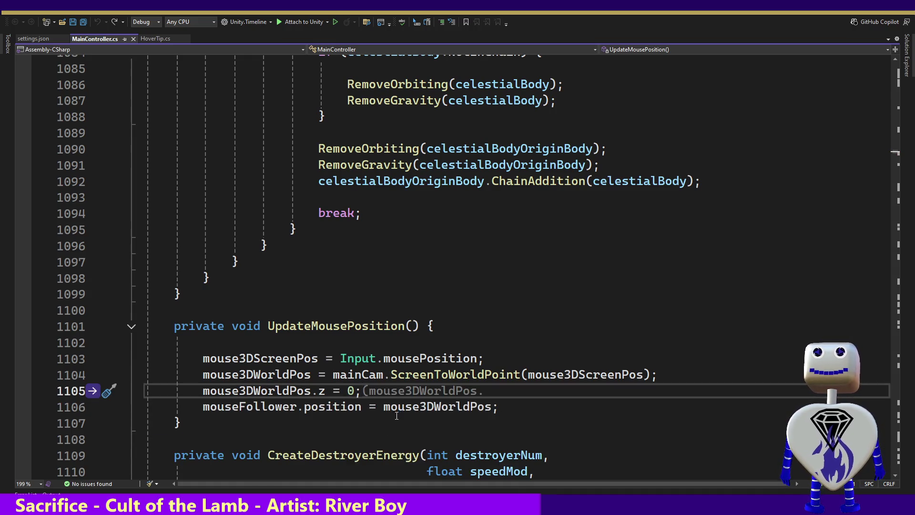
- Inspect mouseFollower's context menu, then insert blank lines after line 1105's z-zeroing
{"action": "left_click", "coordinate": [335, 405]}
{"action": "double_click", "coordinate": [264, 410]}
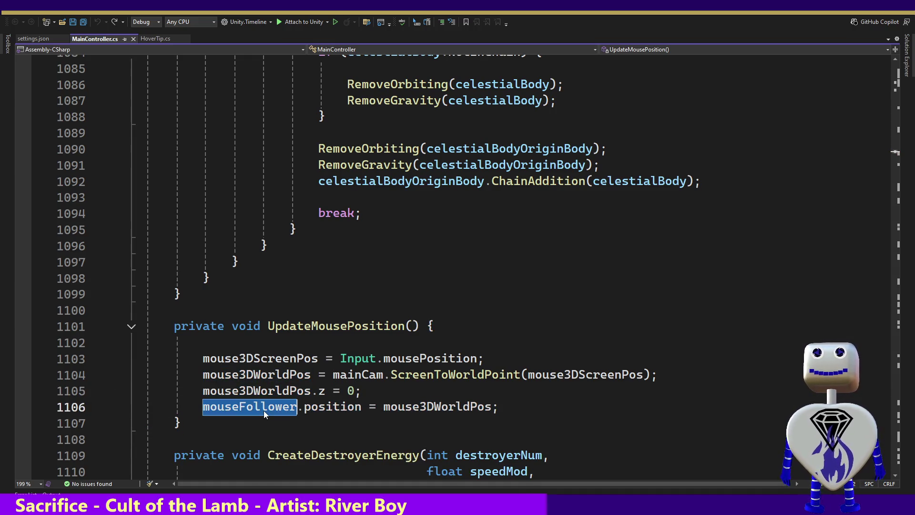
{"action": "right_click", "coordinate": [264, 410]}
{"action": "key", "text": "Escape"}
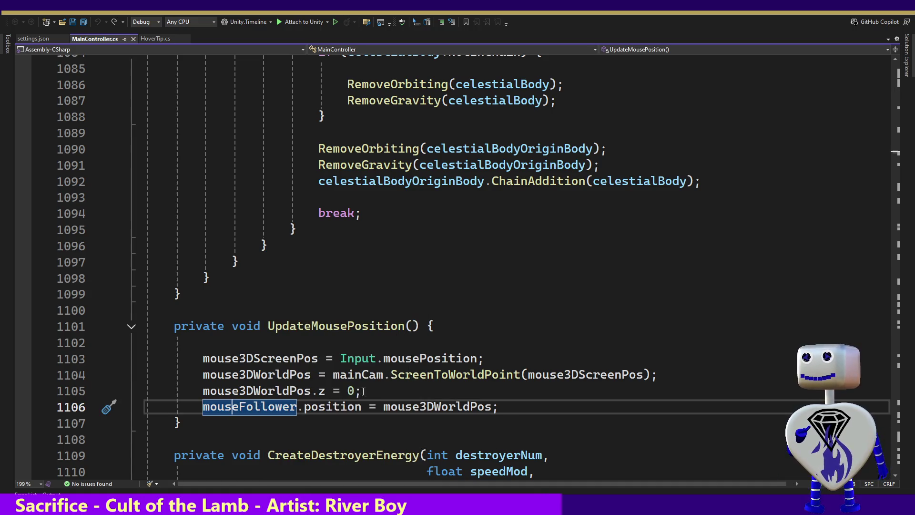
{"action": "left_click", "coordinate": [378, 389]}
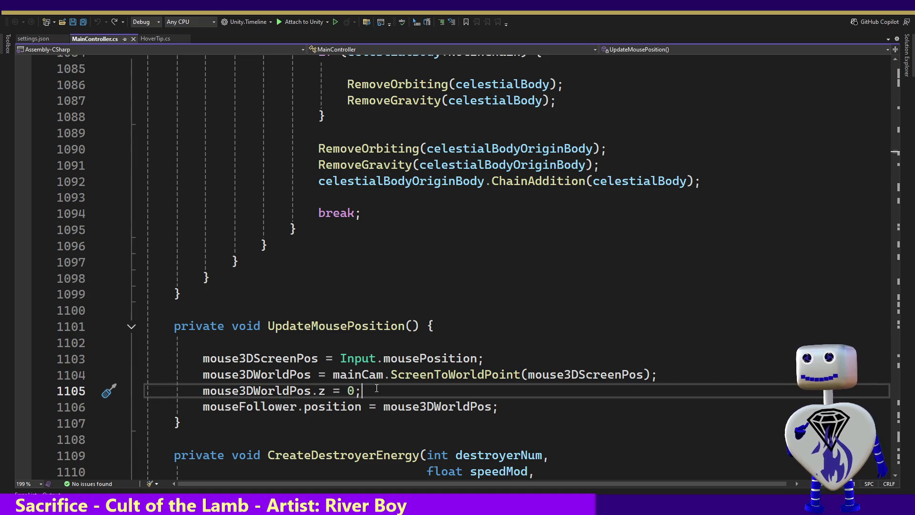
{"action": "key", "text": "Return"}
{"action": "key", "text": "Return"}
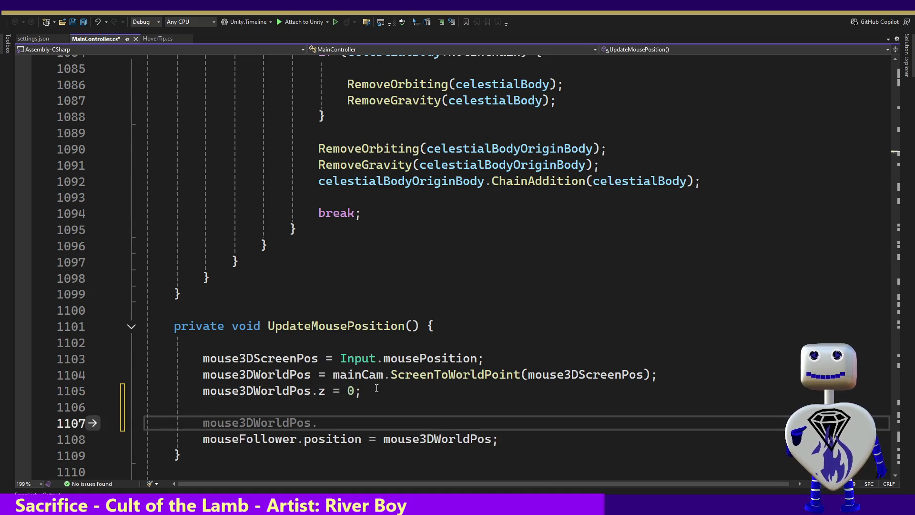
- Begin the condition as 'if (mouse3DWorldPos.' using the suggested completion
{"action": "type", "text": "if ("}
{"action": "key", "text": "Tab"}
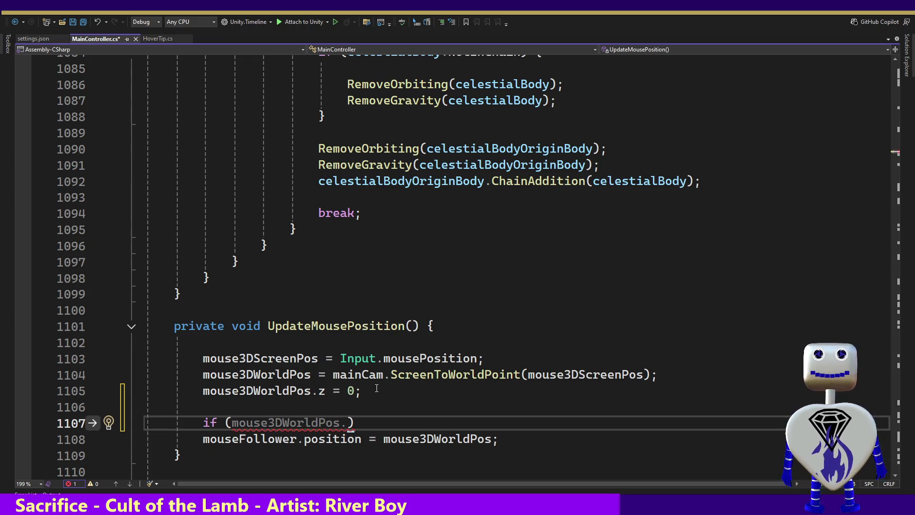
{"action": "key", "text": "End"}
{"action": "key", "text": "Left"}
{"action": "key", "text": "BackSpace"}
{"action": "type", "text": "."}
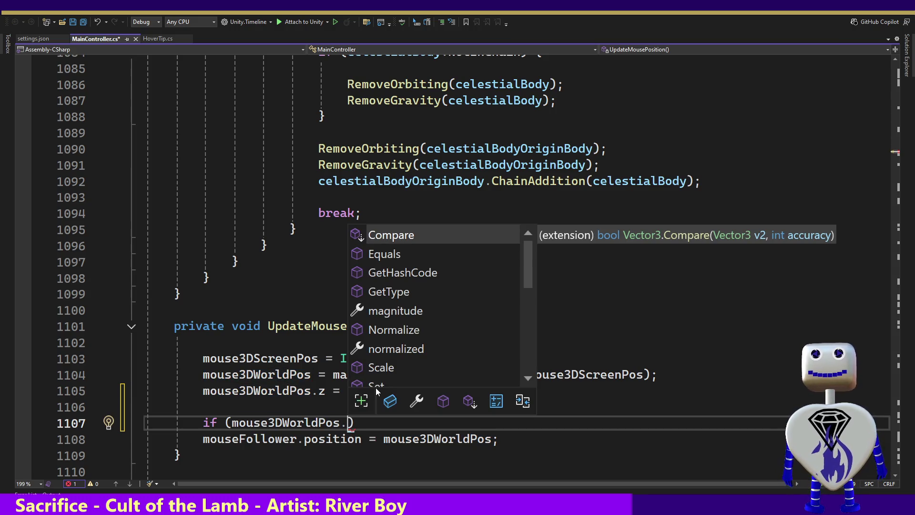
{"action": "type", "text": "Compare"}
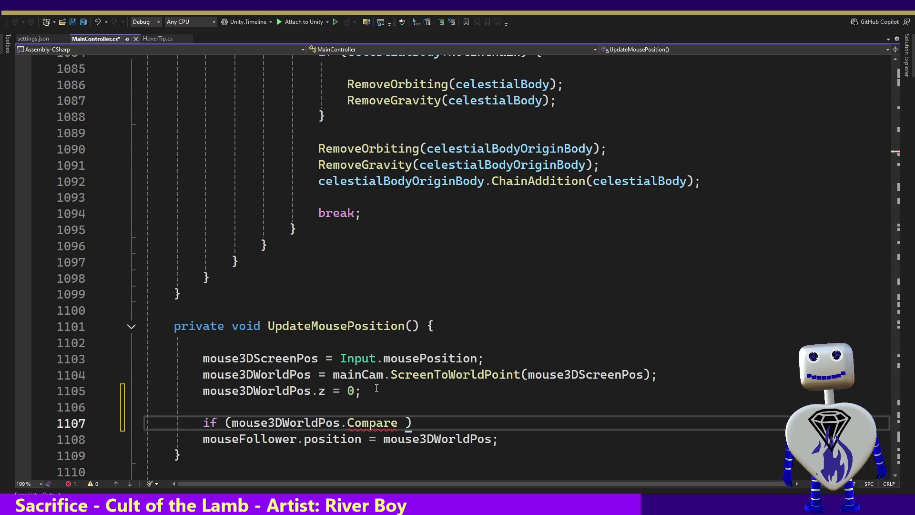
{"action": "key", "text": "BackSpace"}
{"action": "key", "text": "BackSpace"}
{"action": "key", "text": "BackSpace"}
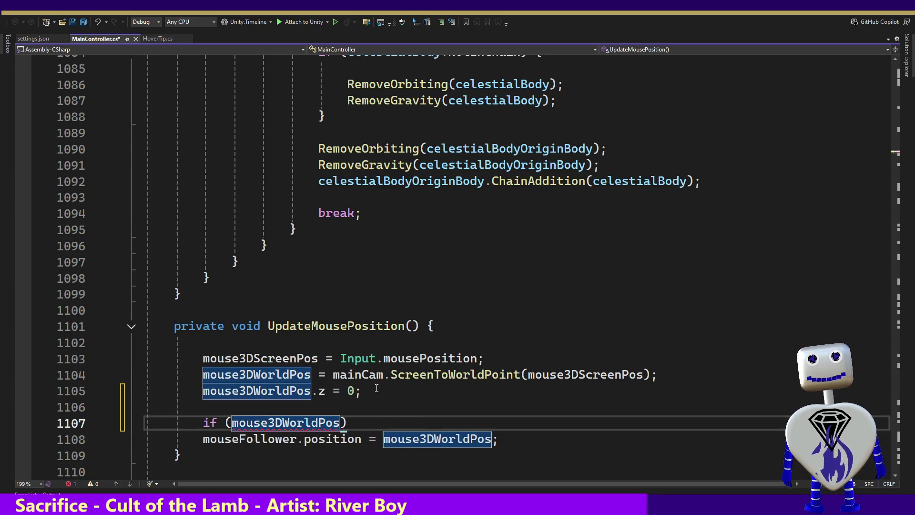
{"action": "type", "text": "."}
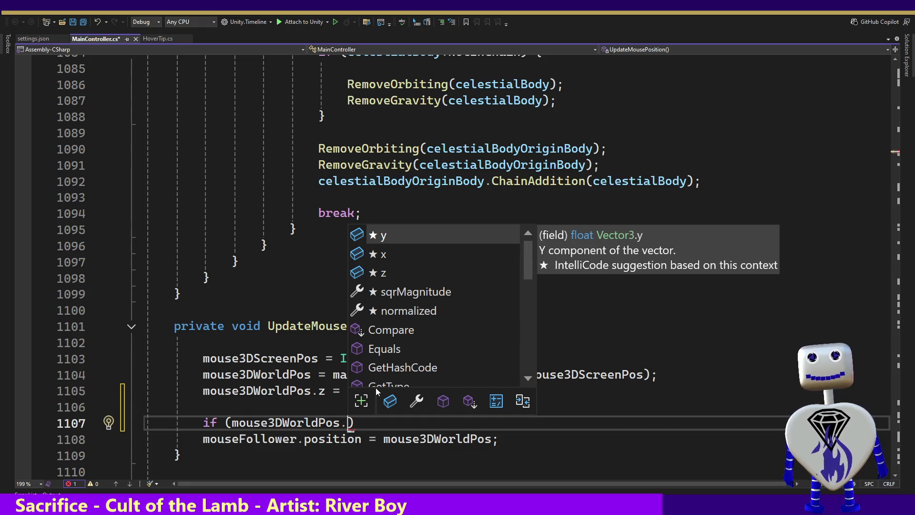
- Finish the first clause 'x > gameWorldLeftTopPos.x ||' and break the line before ') {'
{"action": "type", "text": "x "}
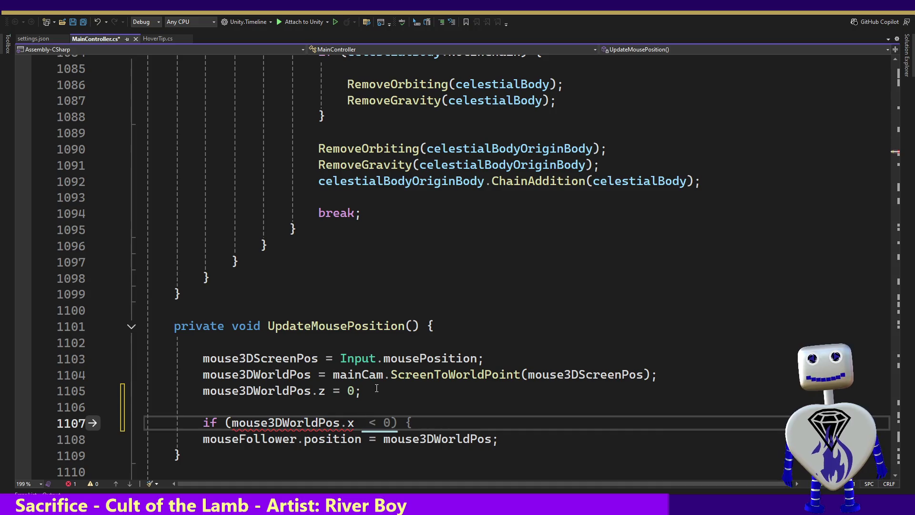
{"action": "type", "text": "> ga"}
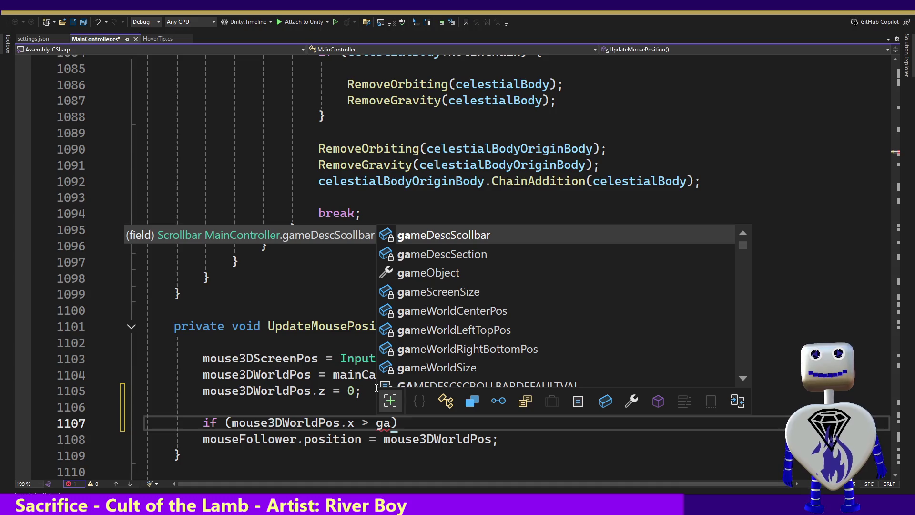
{"action": "type", "text": "me"}
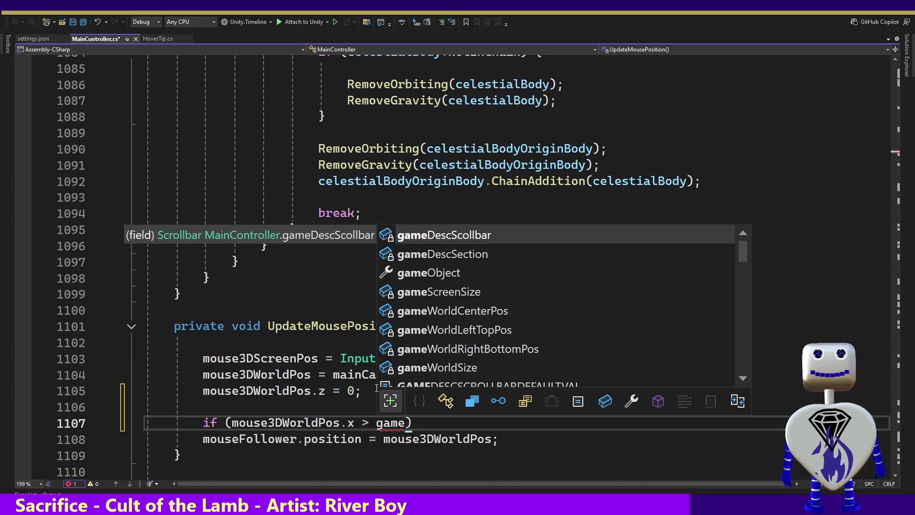
{"action": "key", "text": "Down"}
{"action": "key", "text": "Down"}
{"action": "key", "text": "Down"}
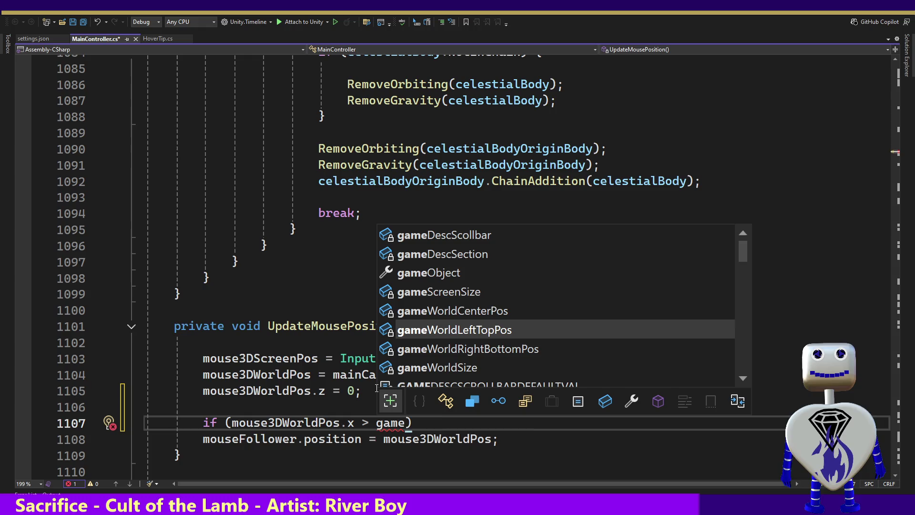
{"action": "key", "text": "Tab"}
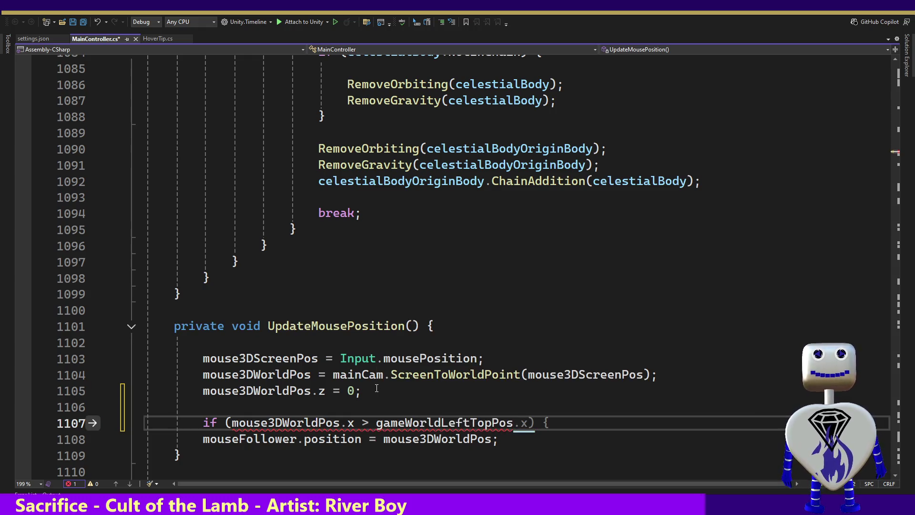
{"action": "key", "text": "Tab"}
{"action": "key", "text": "shift+Left"}
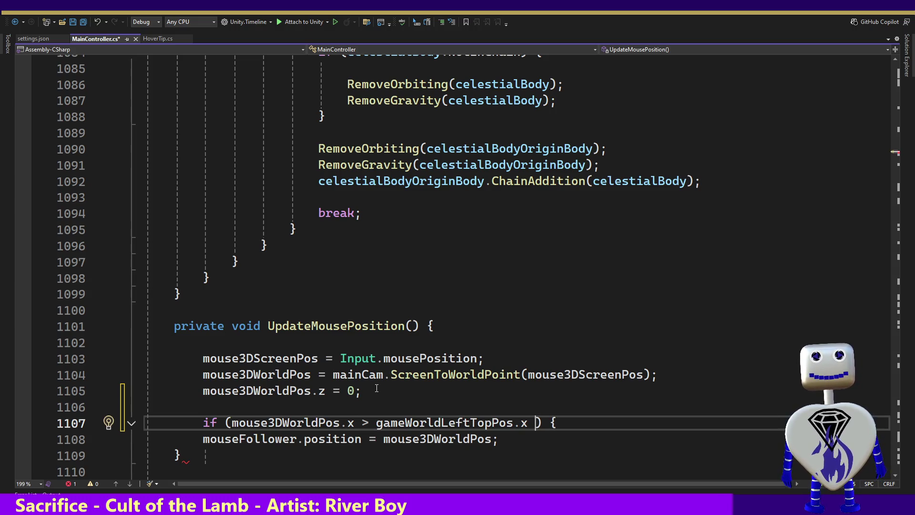
{"action": "key", "text": "BackSpace"}
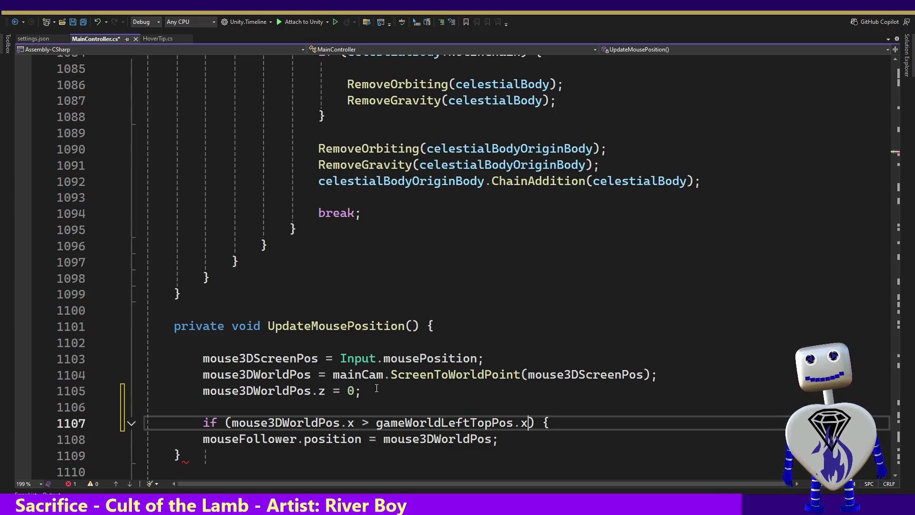
{"action": "type", "text": "||"}
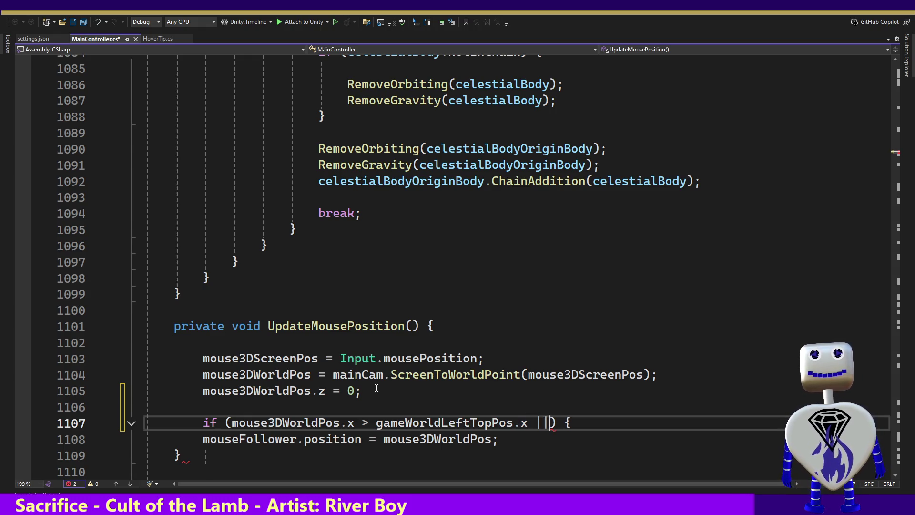
{"action": "key", "text": "Return"}
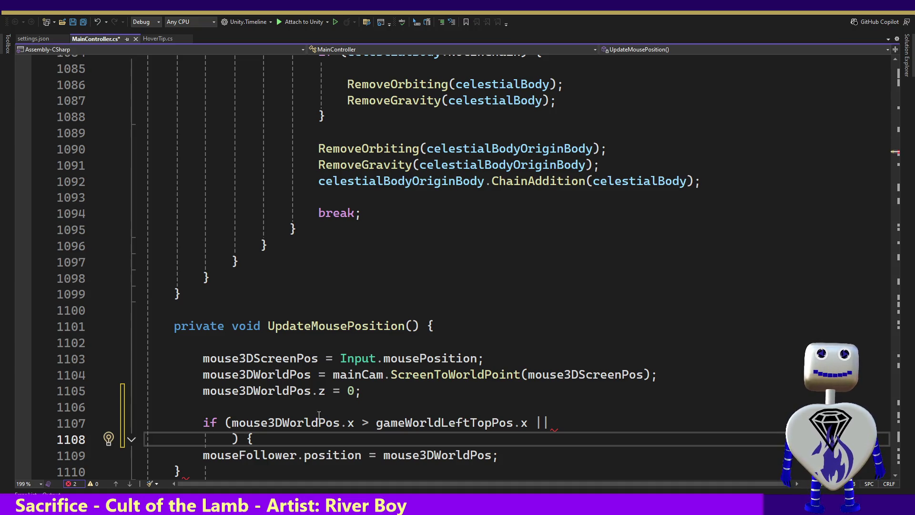
- Copy the first comparison onto line 1108, then clear it back to ') {'
{"action": "left_click_drag", "start_coordinate": [548, 422], "coordinate": [227, 422]}
{"action": "key", "text": "ctrl+c"}
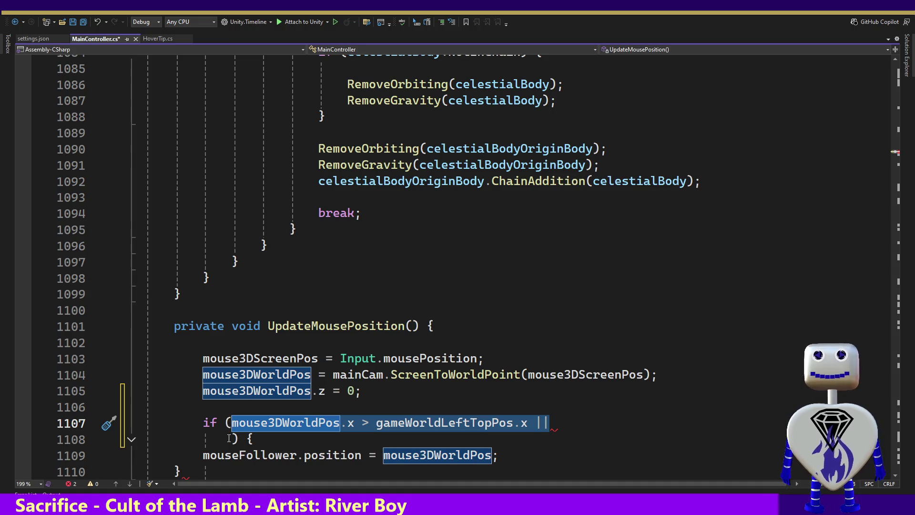
{"action": "left_click", "coordinate": [228, 438]}
{"action": "key", "text": "ctrl+v"}
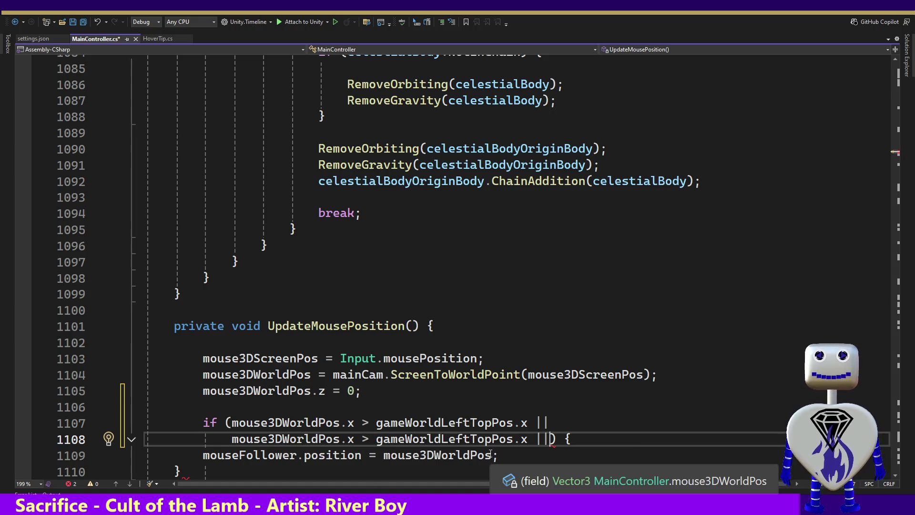
{"action": "key", "text": "shift+Home"}
{"action": "key", "text": "BackSpace"}
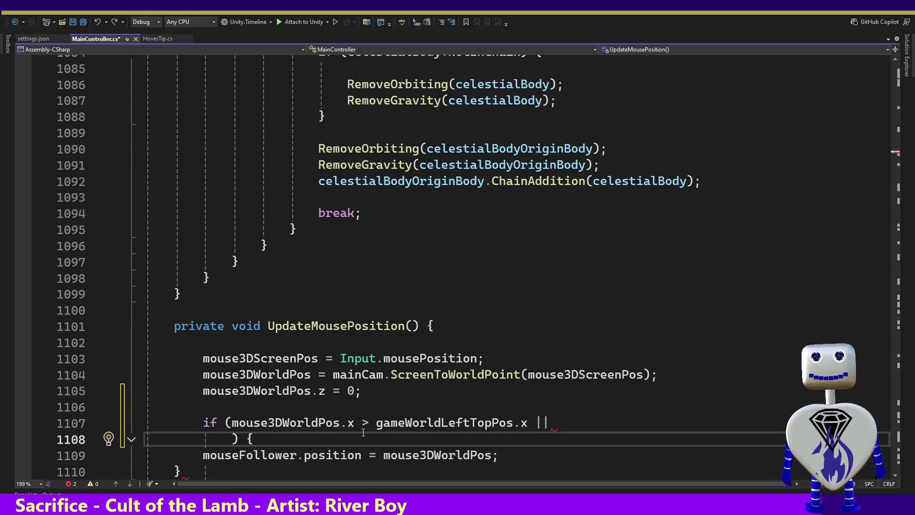
- Start line 1108 with mouse3DWorldPos.y via IntelliSense
{"action": "type", "text": "mou"}
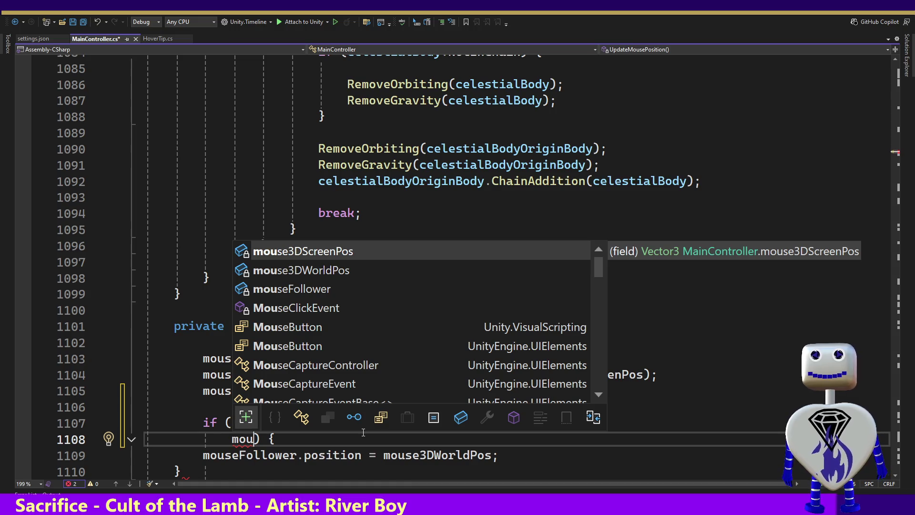
{"action": "key", "text": "Down"}
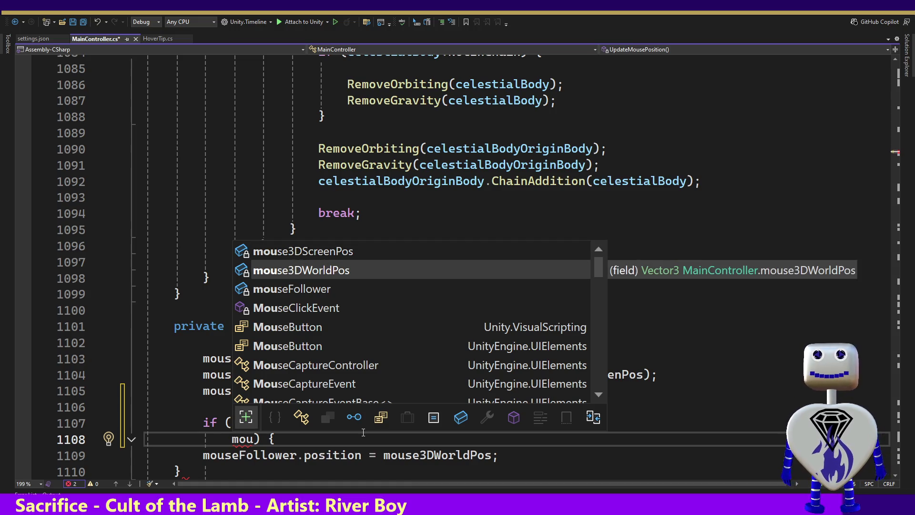
{"action": "key", "text": "Tab"}
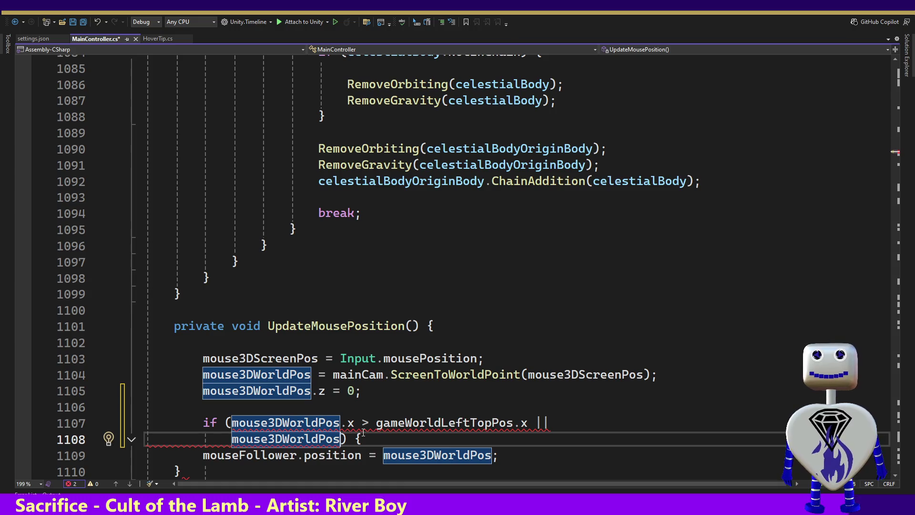
{"action": "type", "text": "."}
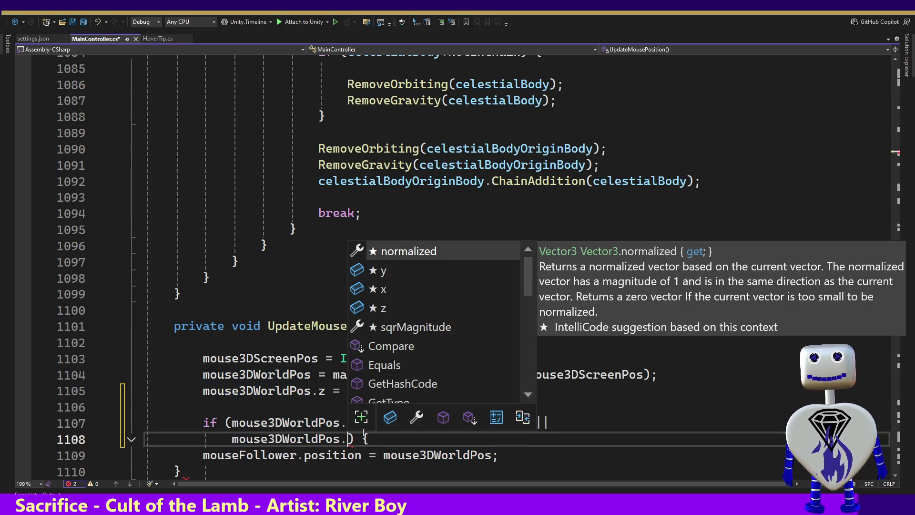
{"action": "type", "text": "y"}
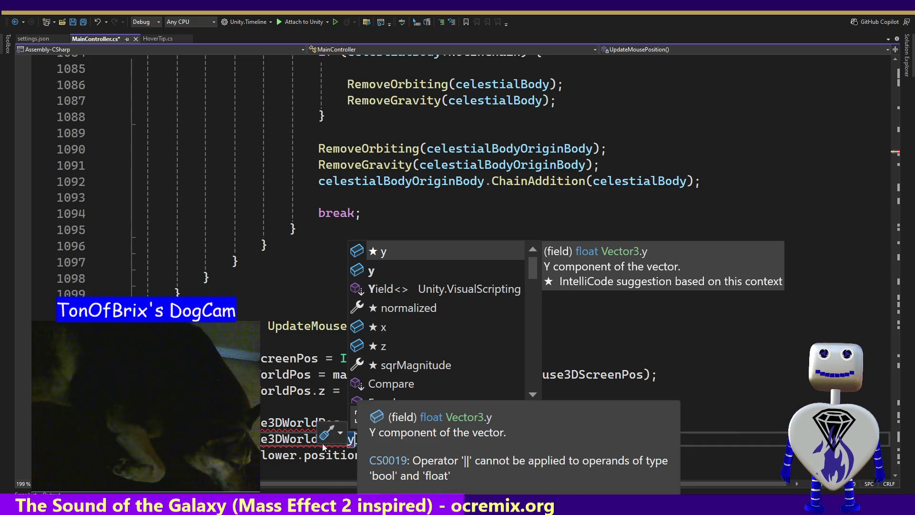
{"action": "left_click", "coordinate": [316, 436]}
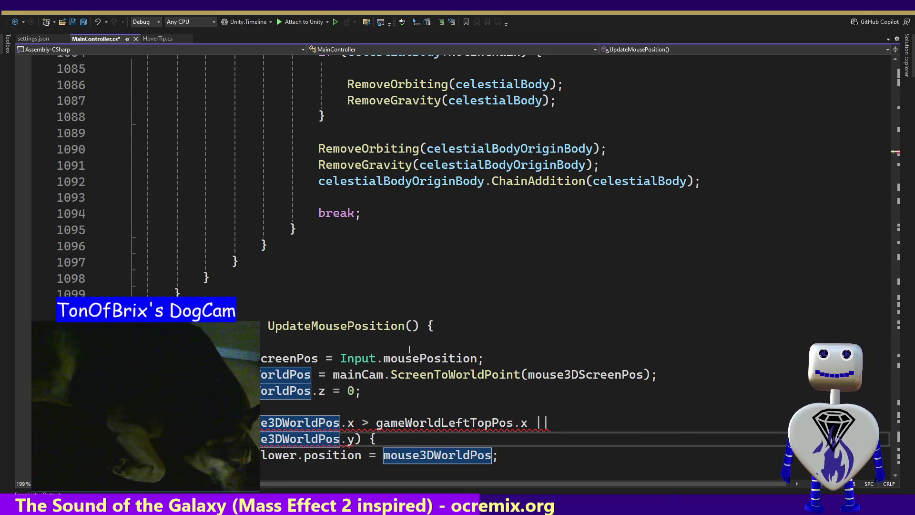
{"action": "mouse_move", "coordinate": [418, 428]}
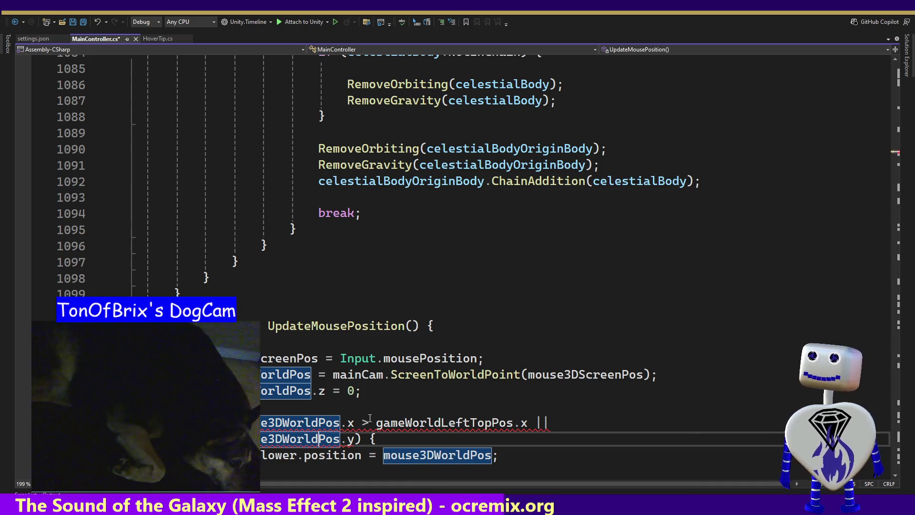
{"action": "mouse_move", "coordinate": [370, 418]}
{"action": "mouse_move", "coordinate": [509, 430]}
{"action": "double_click", "coordinate": [531, 422]}
{"action": "mouse_move", "coordinate": [507, 430]}
{"action": "key", "text": "Up"}
{"action": "key", "text": "Up"}
{"action": "mouse_move", "coordinate": [451, 423]}
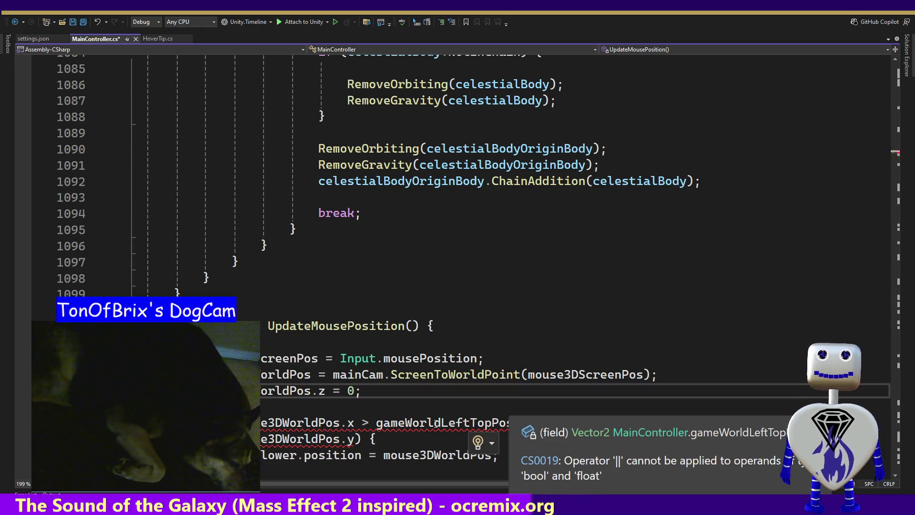
{"action": "left_click_drag", "start_coordinate": [362, 423], "coordinate": [511, 425]}
- Find uses of gameWorldLeftTopPos.x in the document, stepping through matches back to line 1107
{"action": "mouse_move", "coordinate": [510, 425]}
{"action": "key", "text": "ctrl+f"}
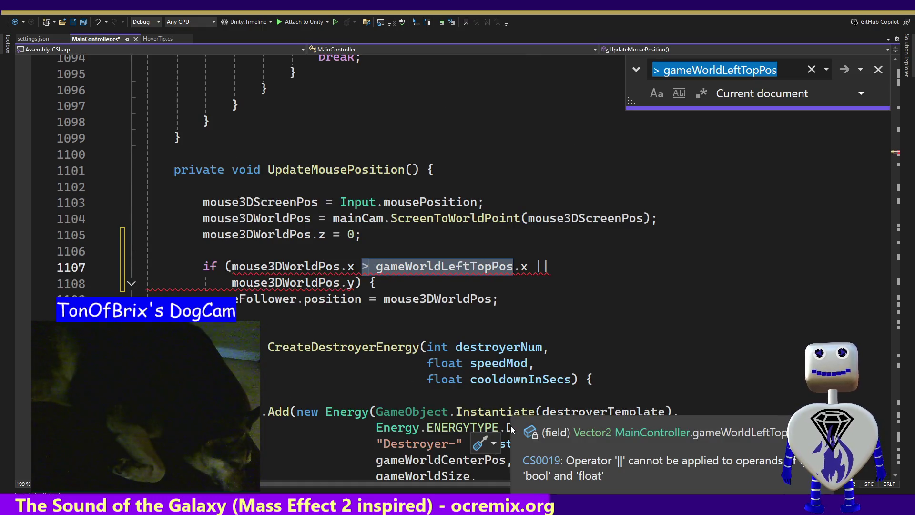
{"action": "key", "text": "Return"}
{"action": "key", "text": "Return"}
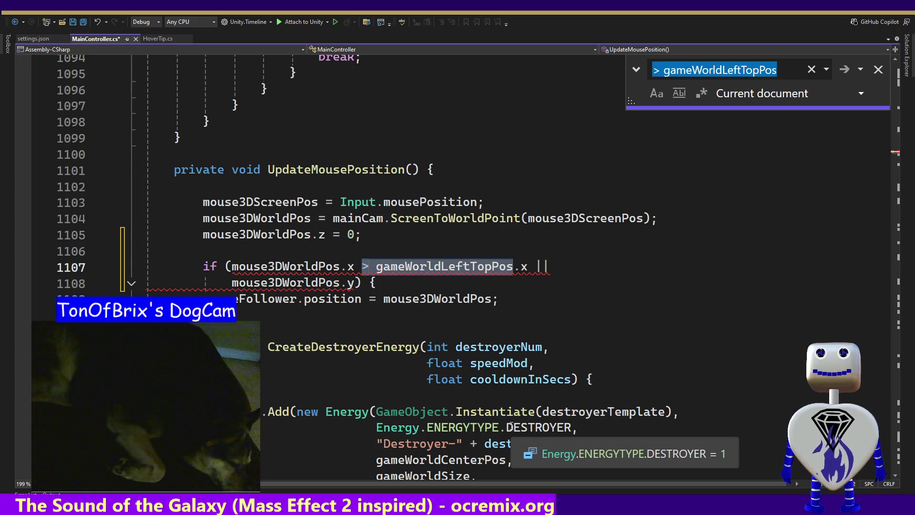
{"action": "left_click", "coordinate": [473, 270]}
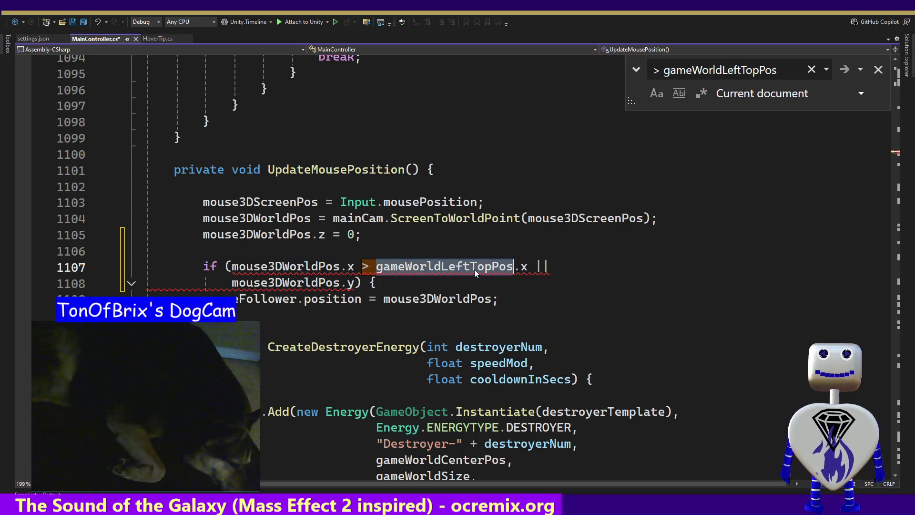
{"action": "left_click_drag", "start_coordinate": [528, 267], "coordinate": [378, 264]}
{"action": "key", "text": "ctrl+f"}
{"action": "key", "text": "Return"}
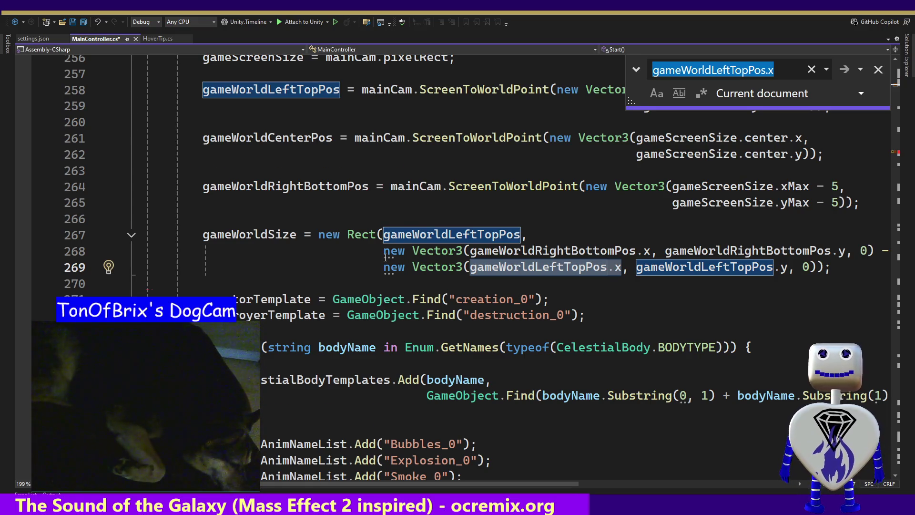
{"action": "key", "text": "Return"}
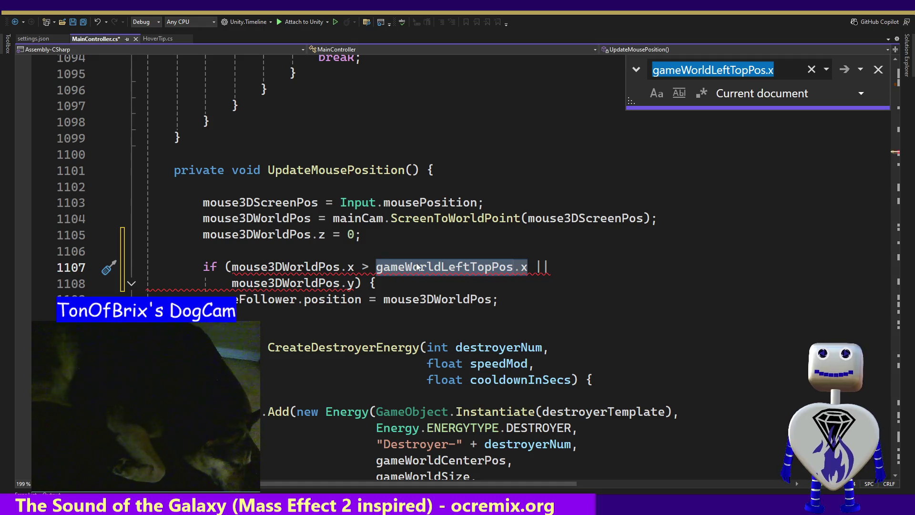
{"action": "left_click", "coordinate": [418, 265]}
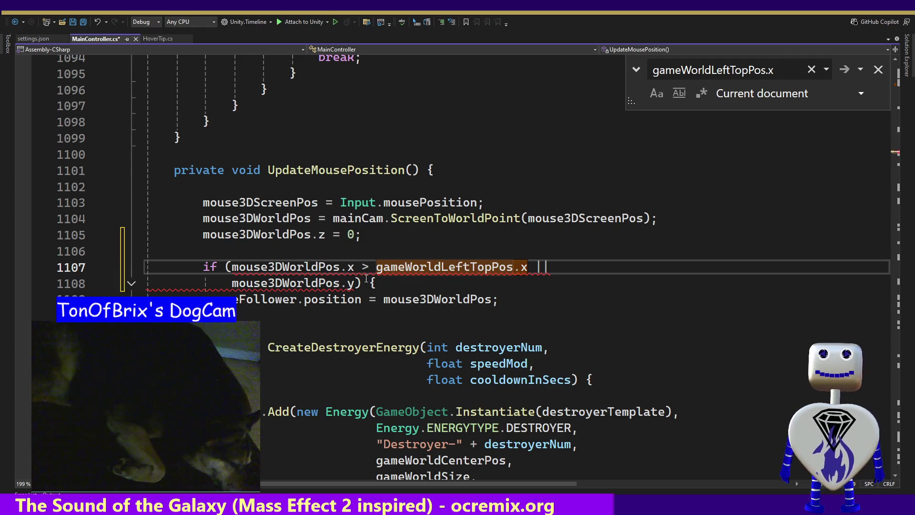
- Replace the || operator on line 1107 with &&
{"action": "mouse_move", "coordinate": [499, 267]}
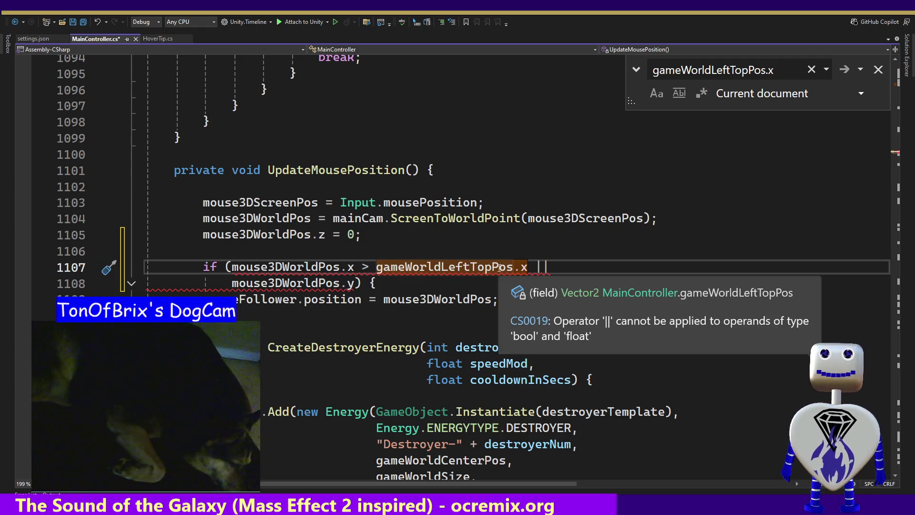
{"action": "left_click", "coordinate": [355, 283]}
{"action": "double_click", "coordinate": [537, 267]}
{"action": "mouse_move", "coordinate": [532, 261]}
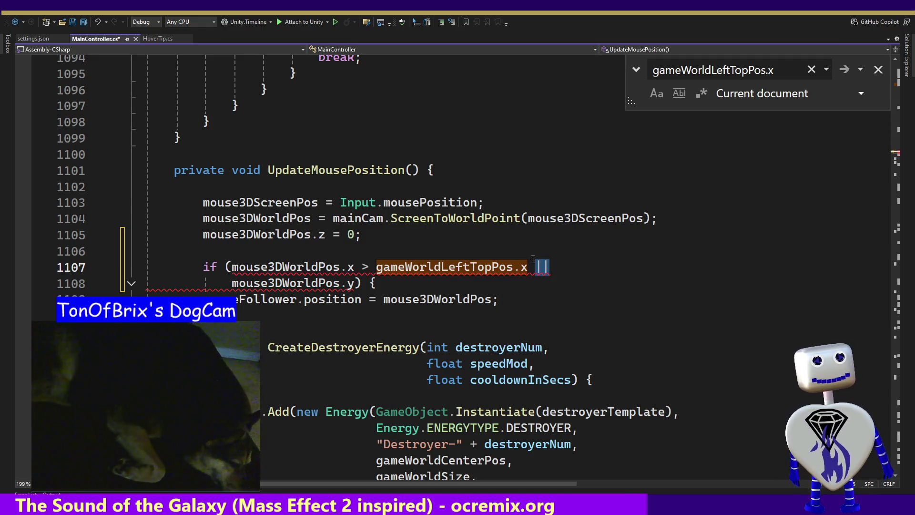
{"action": "type", "text": "&&"}
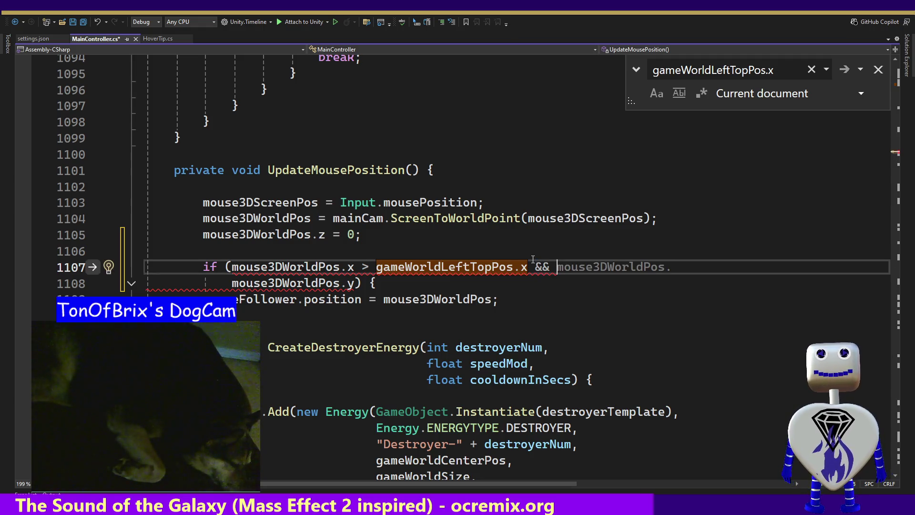
{"action": "key", "text": "Down"}
- Make line 1108 read 'mouse3DWorldPos.y < gameWorldLeftTopPos.y &&'
{"action": "key", "text": "Left"}
{"action": "key", "text": "Left"}
{"action": "key", "text": "Left"}
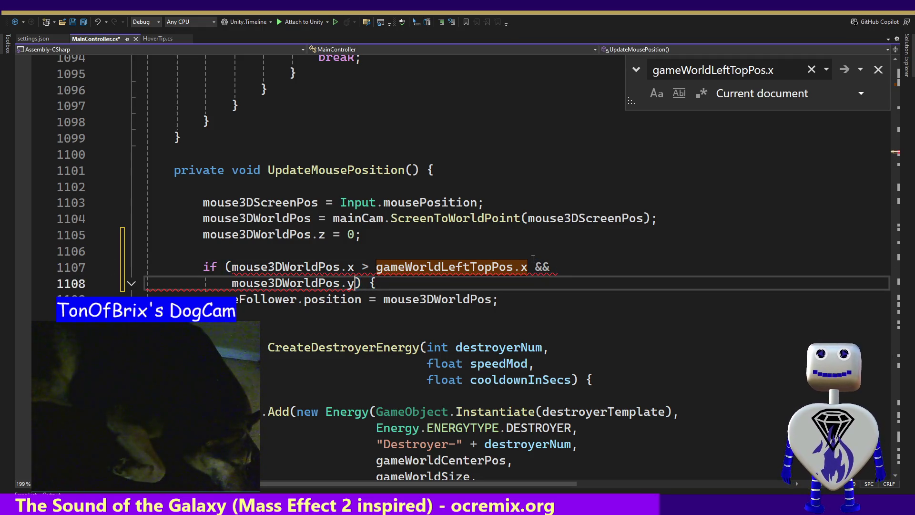
{"action": "type", "text": "<"}
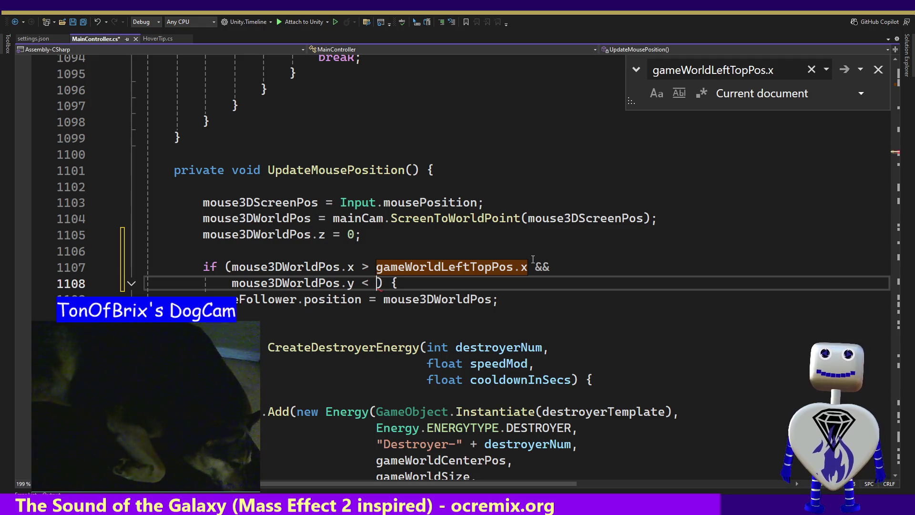
{"action": "type", "text": "g"}
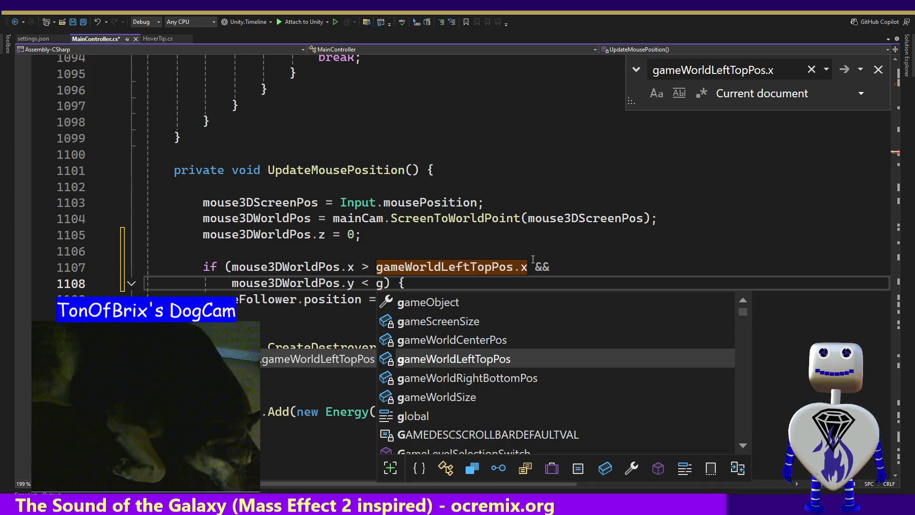
{"action": "key", "text": "Tab"}
{"action": "type", "text": ","}
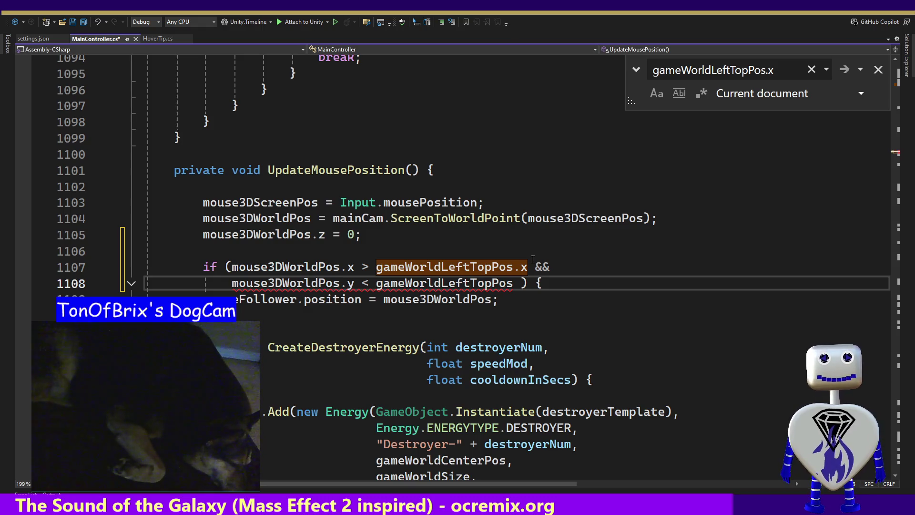
{"action": "key", "text": "BackSpace"}
{"action": "type", "text": ".y"}
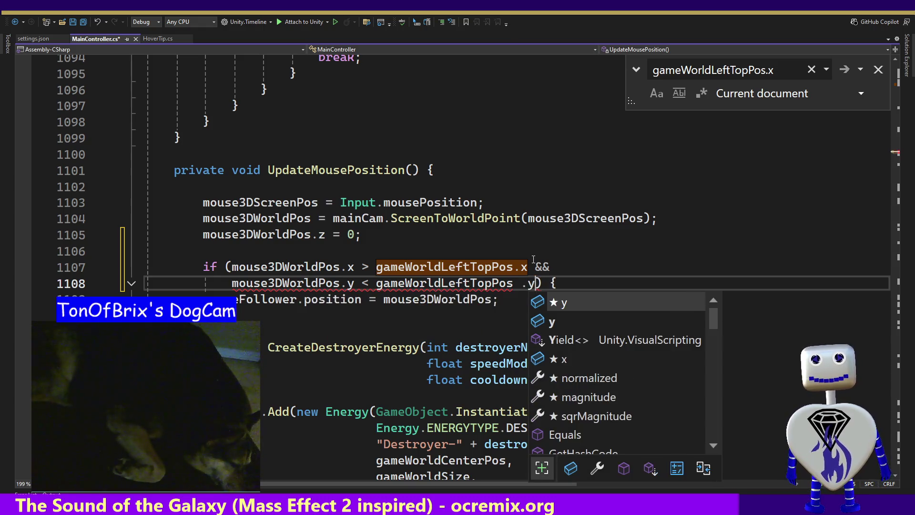
{"action": "key", "text": "Left"}
{"action": "key", "text": "Left"}
{"action": "key", "text": "BackSpace"}
{"action": "key", "text": "Right"}
{"action": "key", "text": "Right"}
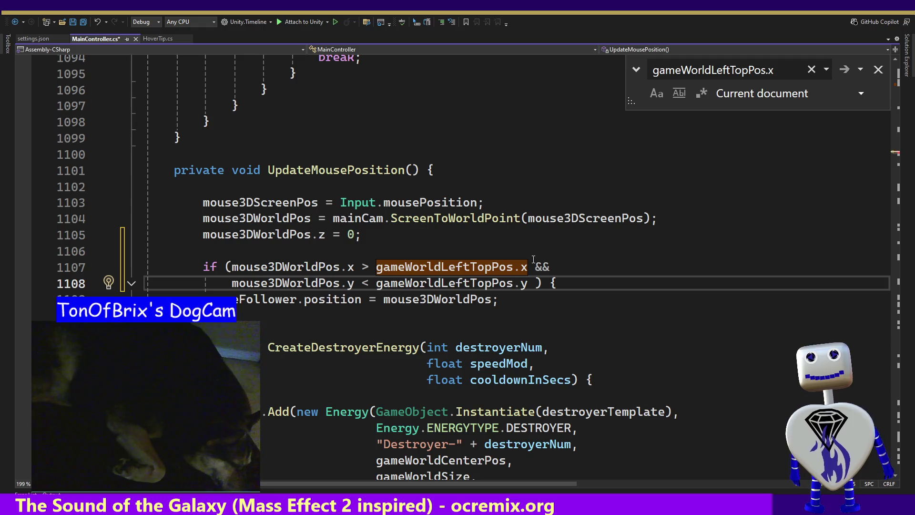
{"action": "type", "text": "&&"}
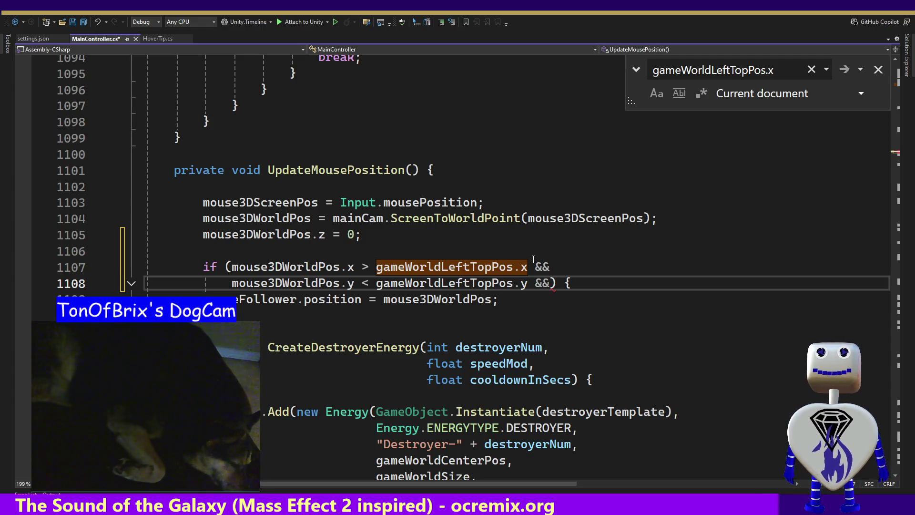
- Start a third clause on a new line with 'mouse3DWorldPos.x'
{"action": "key", "text": "shift+Up"}
{"action": "key", "text": "ctrl+shift+Left"}
{"action": "key", "text": "ctrl+shift+Left"}
{"action": "key", "text": "ctrl+shift+Left"}
{"action": "key", "text": "ctrl+shift+Left"}
{"action": "key", "text": "ctrl+shift+Left"}
{"action": "key", "text": "shift+Right"}
{"action": "key", "text": "Right"}
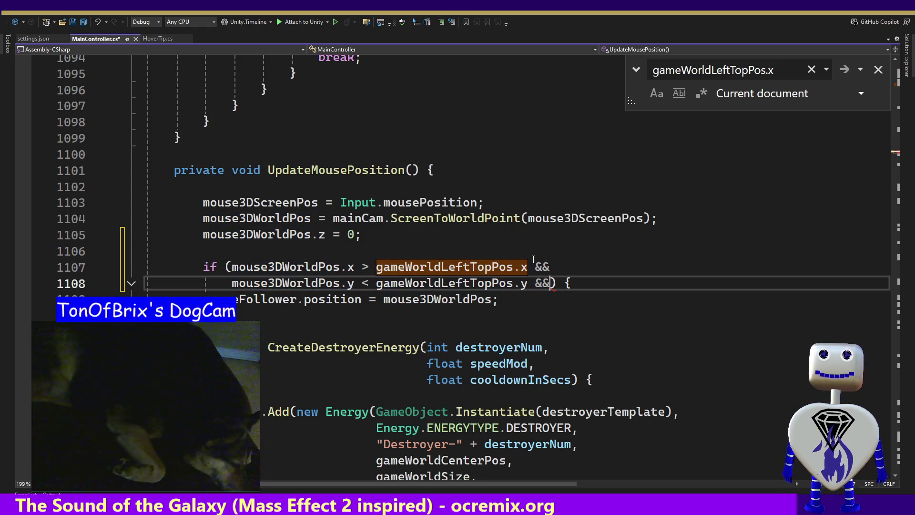
{"action": "key", "text": "Return"}
{"action": "type", "text": "mouse3DWorldPos ) {"}
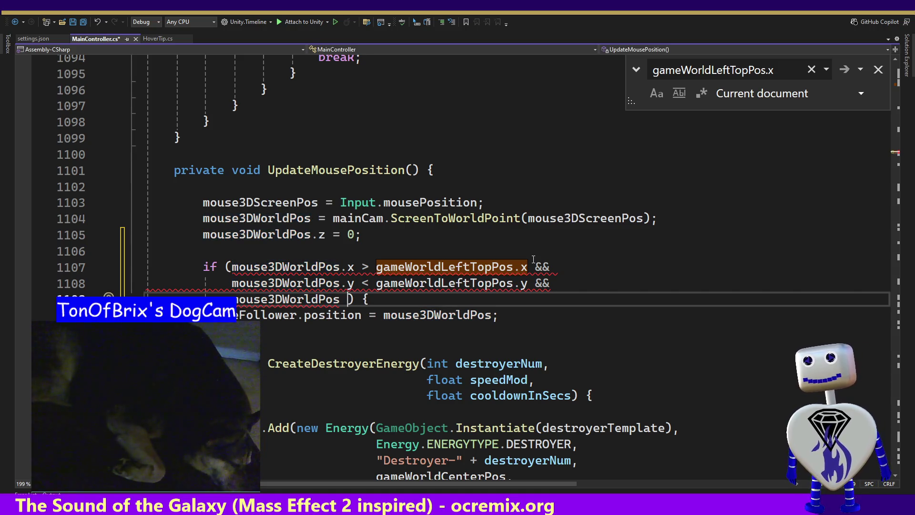
{"action": "key", "text": "BackSpace"}
{"action": "type", "text": "."}
{"action": "key", "text": "BackSpace"}
{"action": "type", "text": ".y "}
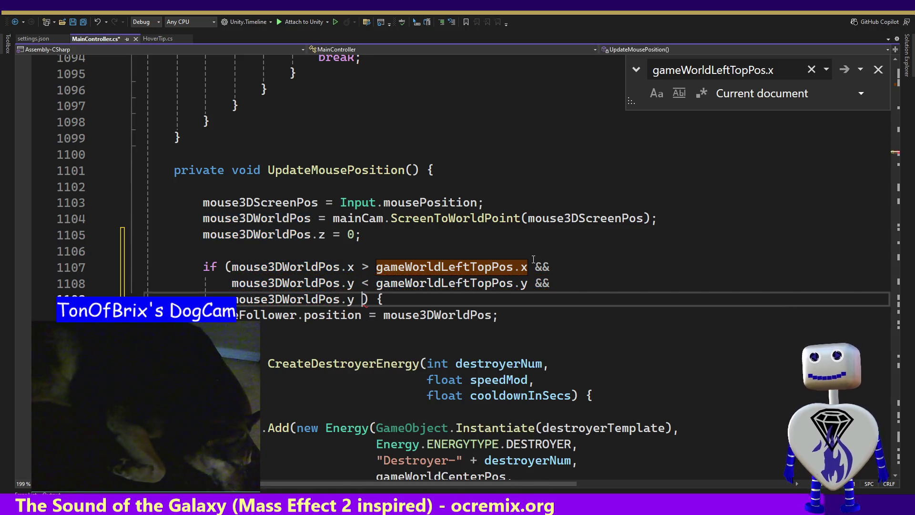
{"action": "type", "text": "X"}
{"action": "key", "text": "BackSpace"}
{"action": "key", "text": "BackSpace"}
{"action": "key", "text": "BackSpace"}
{"action": "type", "text": "x "}
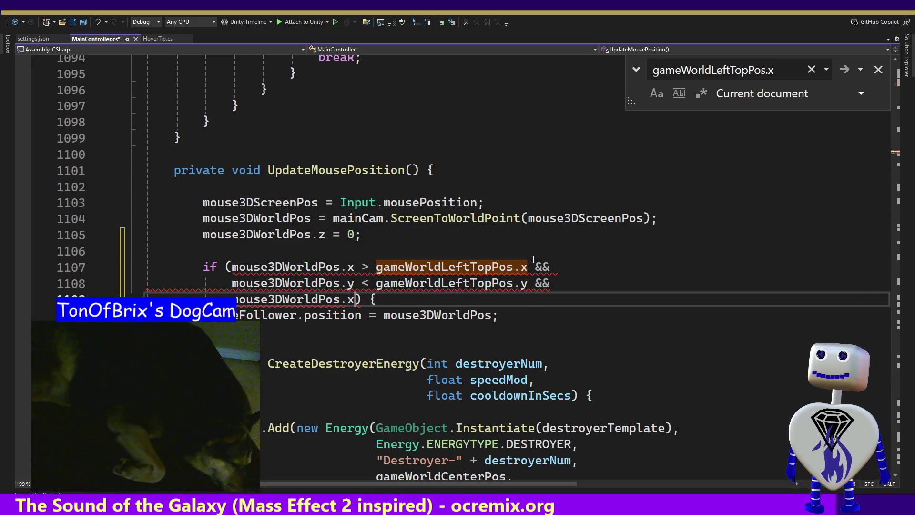
{"action": "type", "text": "+ "}
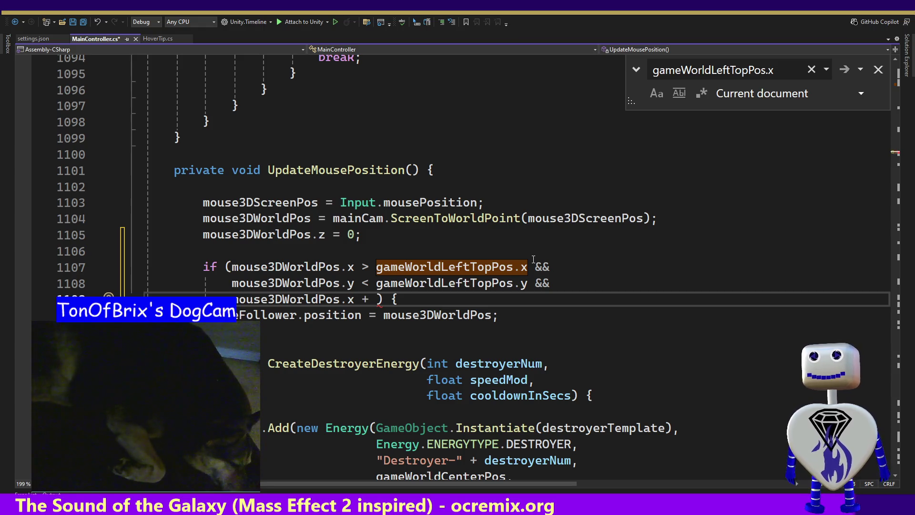
{"action": "type", "text": "g"}
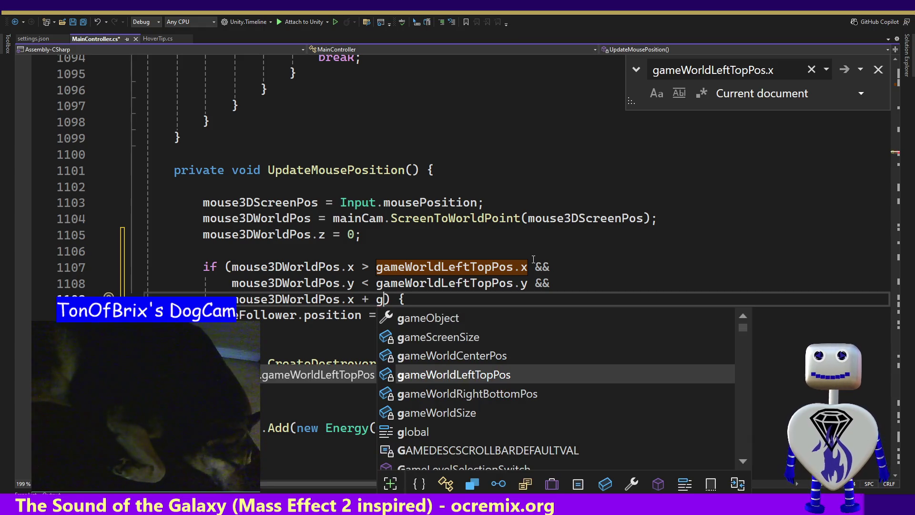
- Insert gameWorldRightBottomPos into the third clause, removing the stray + sign
{"action": "key", "text": "Down"}
{"action": "key", "text": "Down"}
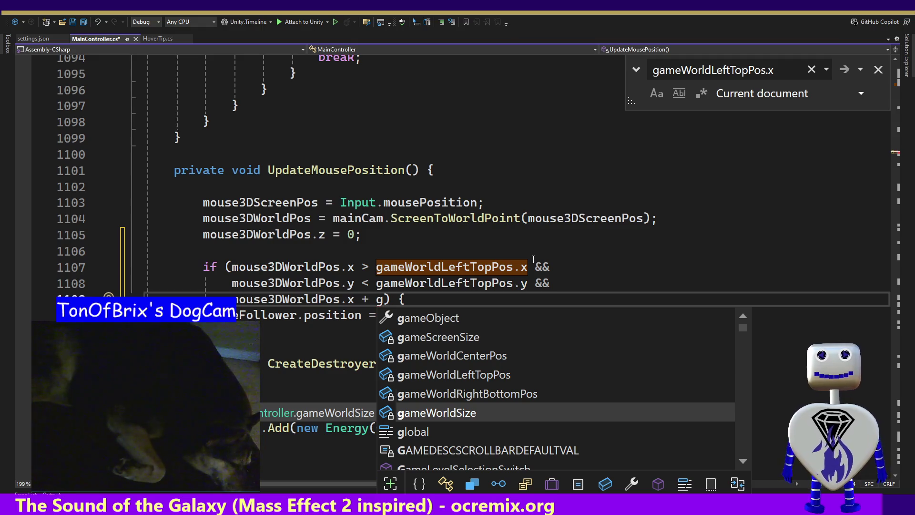
{"action": "key", "text": "Up"}
{"action": "key", "text": "Tab"}
{"action": "key", "text": "Left"}
{"action": "key", "text": "Left"}
{"action": "key", "text": "Left"}
{"action": "key", "text": "Right"}
{"action": "key", "text": "BackSpace"}
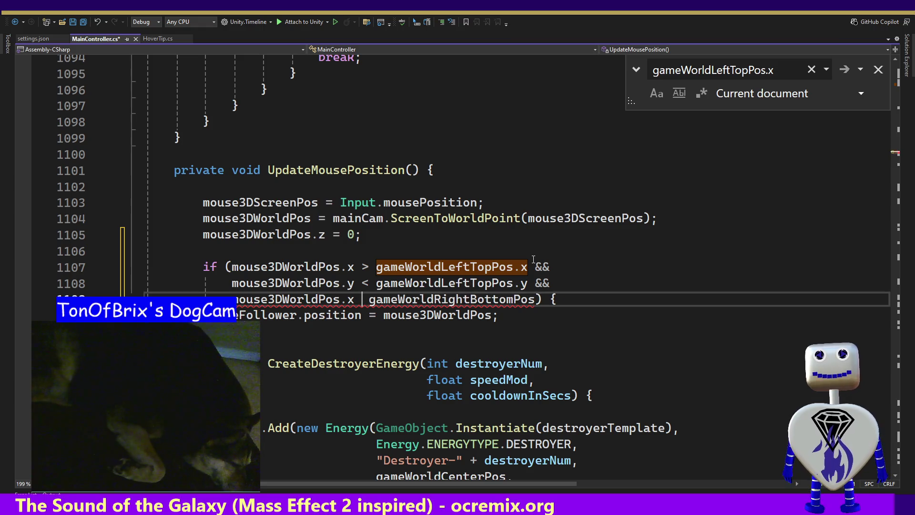
- Make the comparisons inclusive: >= on line 1107, <= on lines 1108 and 1109
{"action": "type", "text": "<"}
{"action": "key", "text": "Up"}
{"action": "key", "text": "Up"}
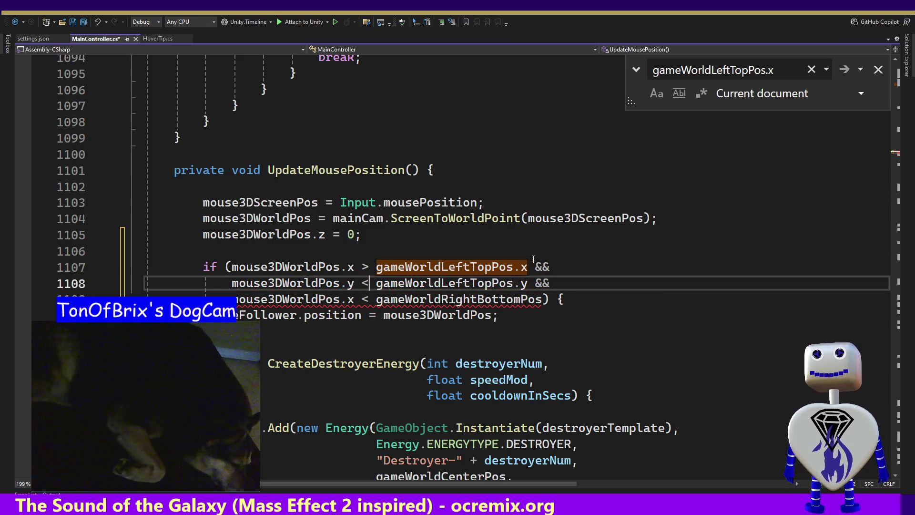
{"action": "key", "text": "Left"}
{"action": "key", "text": "shift+Left"}
{"action": "type", "text": ">="}
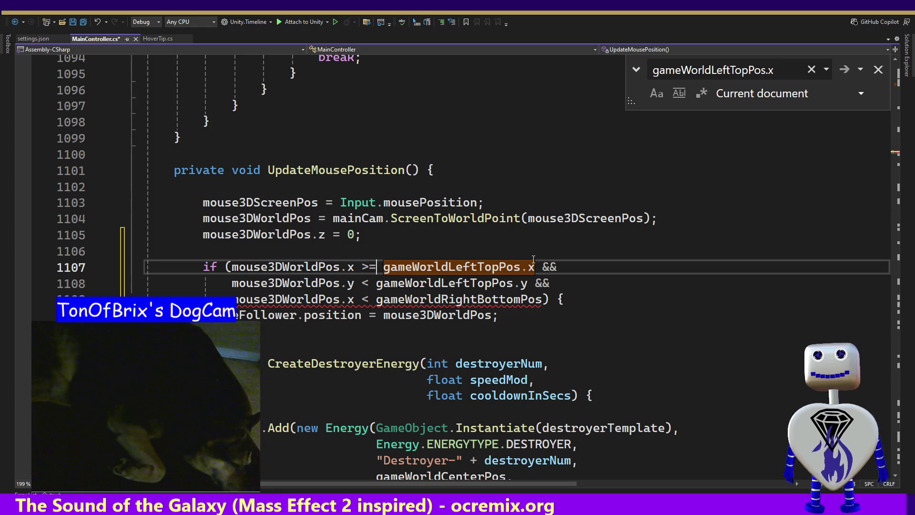
{"action": "key", "text": "Down"}
{"action": "key", "text": "ctrl+shift+Right"}
{"action": "key", "text": "Left"}
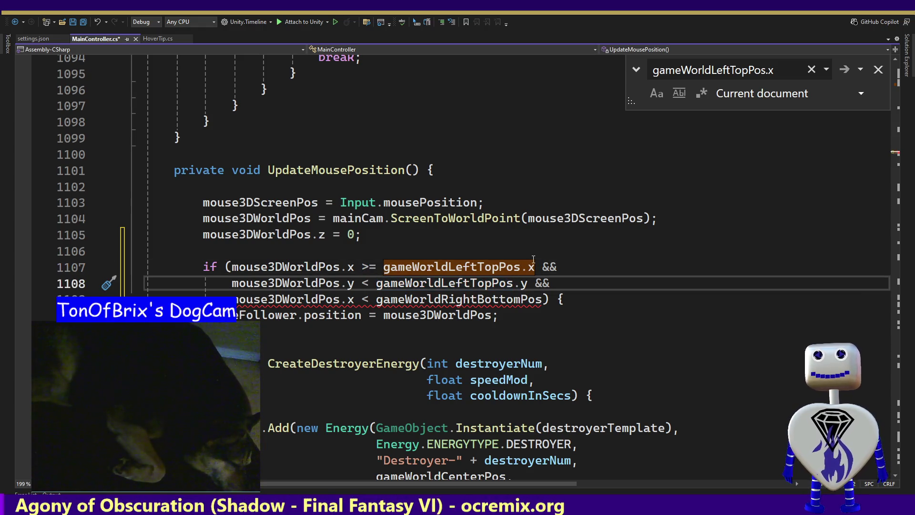
{"action": "key", "text": "Left"}
{"action": "type", "text": "="}
{"action": "key", "text": "Down"}
{"action": "key", "text": "ctrl+shift+Right"}
{"action": "key", "text": "Left"}
- End line 1109 with 'gameWorldRightBottomPos.x &&' and push ') {' to a new line
{"action": "key", "text": "Left"}
{"action": "type", "text": "="}
{"action": "key", "text": "End"}
{"action": "key", "text": "Left"}
{"action": "key", "text": "Left"}
{"action": "key", "text": "Left"}
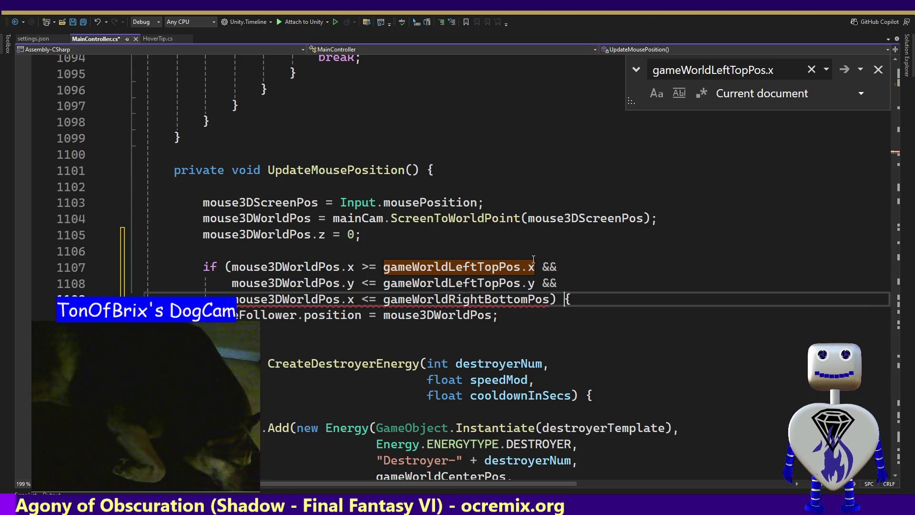
{"action": "key", "text": "ctrl+shift+Left"}
{"action": "key", "text": "Right"}
{"action": "type", "text": ".x "}
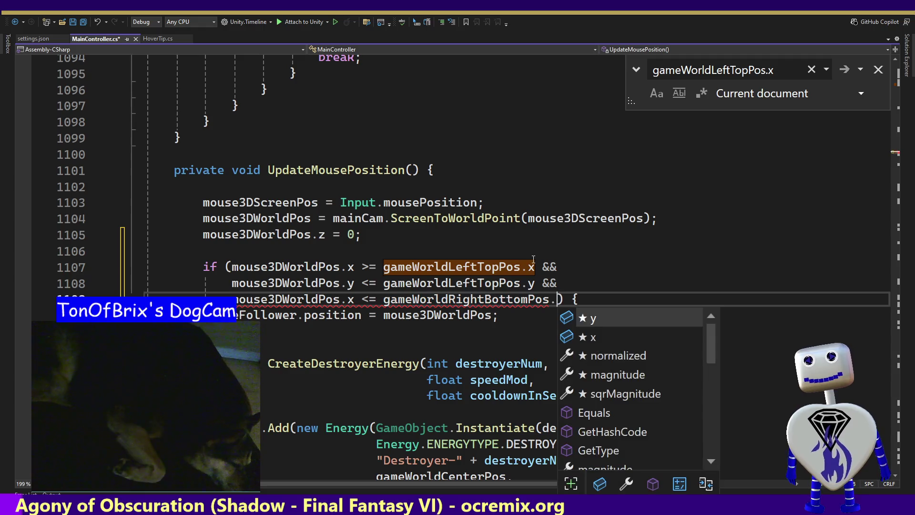
{"action": "type", "text": "&&"}
{"action": "key", "text": "Return"}
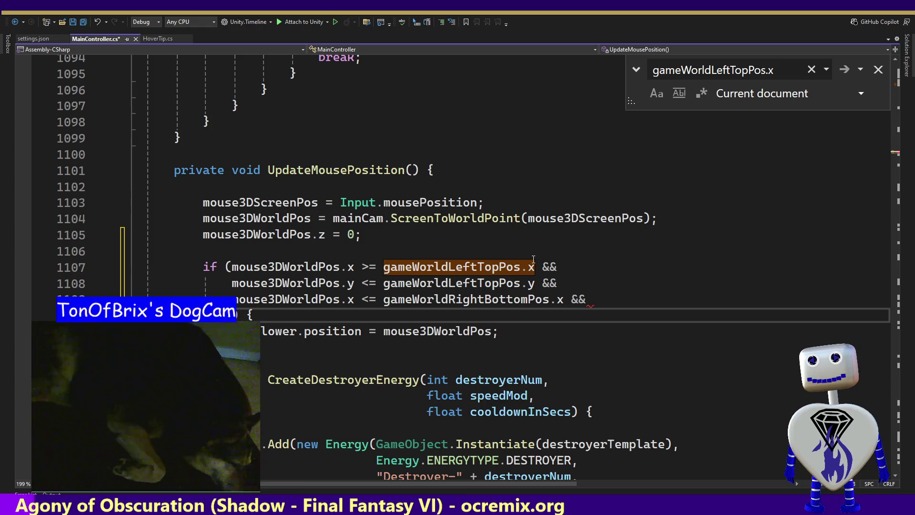
- Add the fourth clause 'mouse3DWorldPos.y >= gameWorldRightBottomPos.y' on line 1110
{"action": "type", "text": "mouse"}
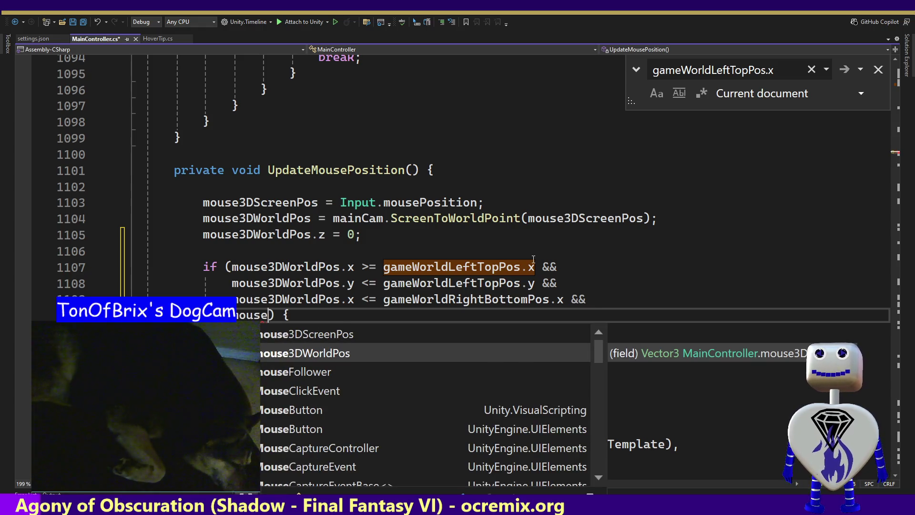
{"action": "key", "text": "Tab"}
{"action": "type", "text": ".y"}
{"action": "key", "text": "BackSpace"}
{"action": "type", "text": "y "}
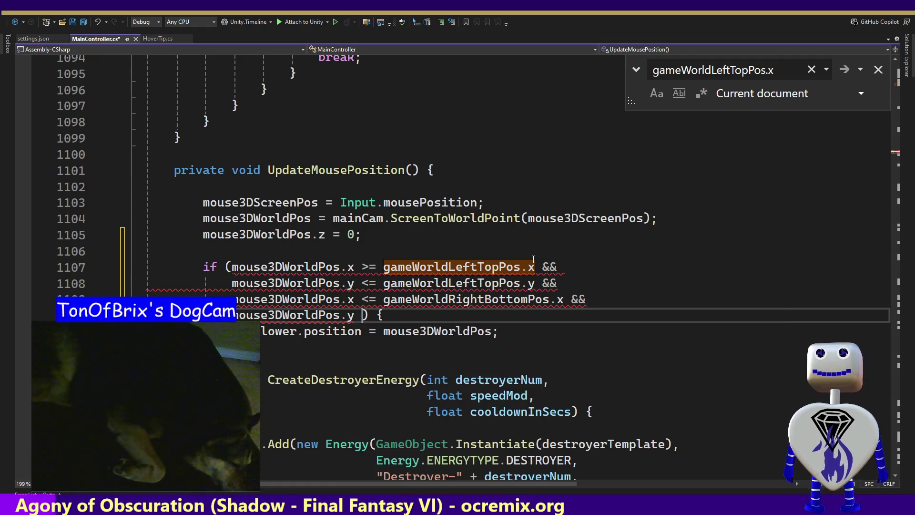
{"action": "type", "text": ">"}
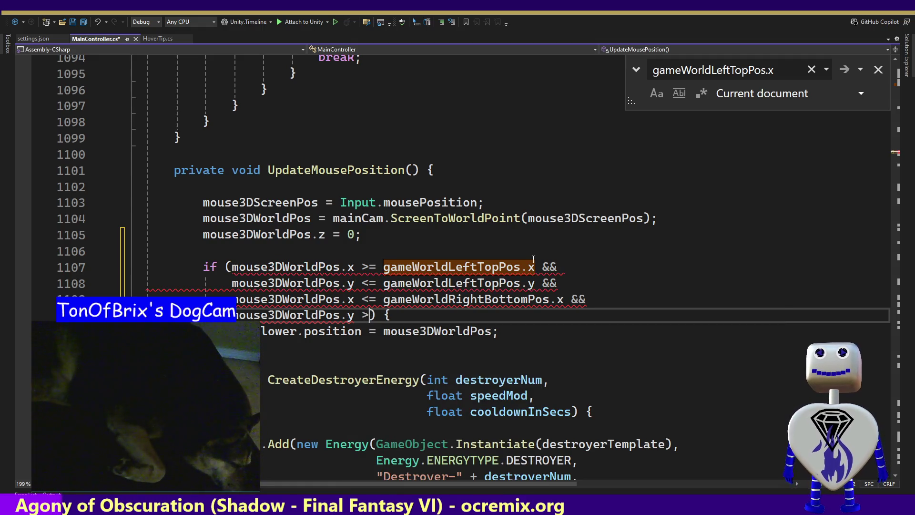
{"action": "type", "text": "="}
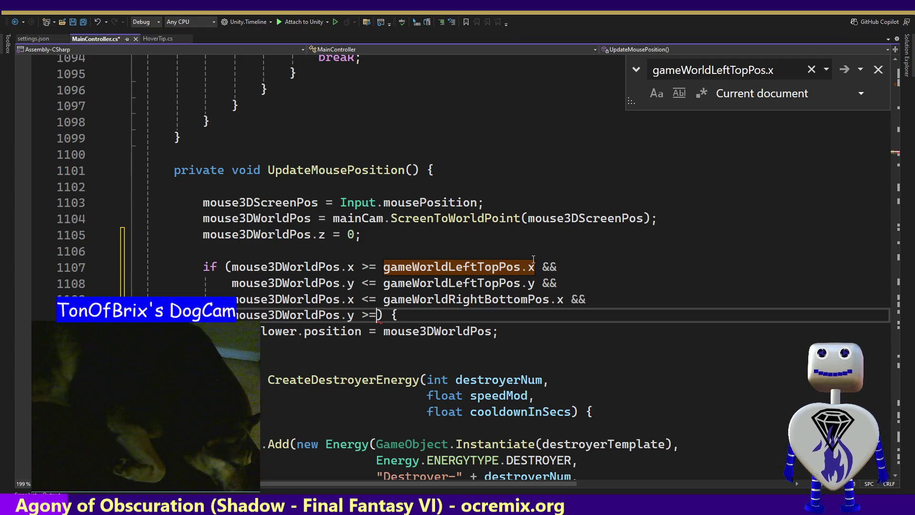
{"action": "key", "text": "Up"}
{"action": "key", "text": "Up"}
{"action": "key", "text": "Up"}
{"action": "key", "text": "Down"}
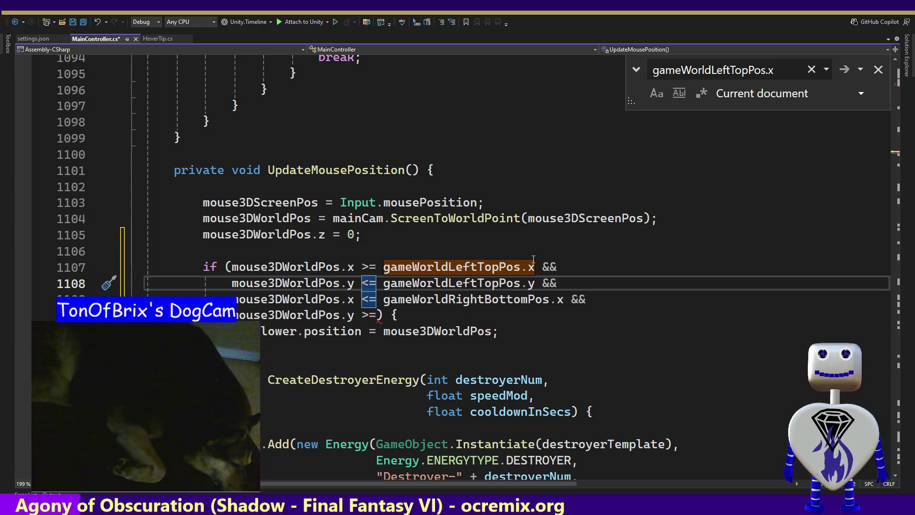
{"action": "key", "text": "Down"}
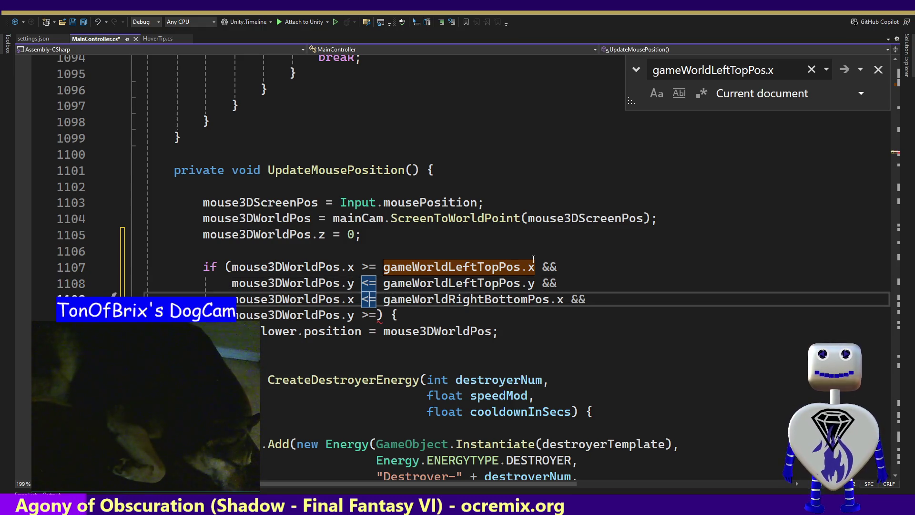
{"action": "key", "text": "Down"}
{"action": "type", "text": "ga"}
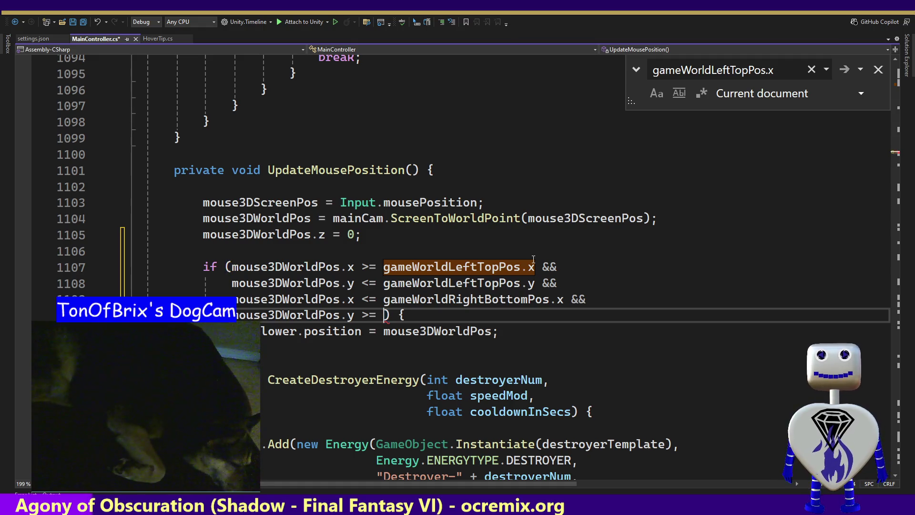
{"action": "key", "text": "Tab"}
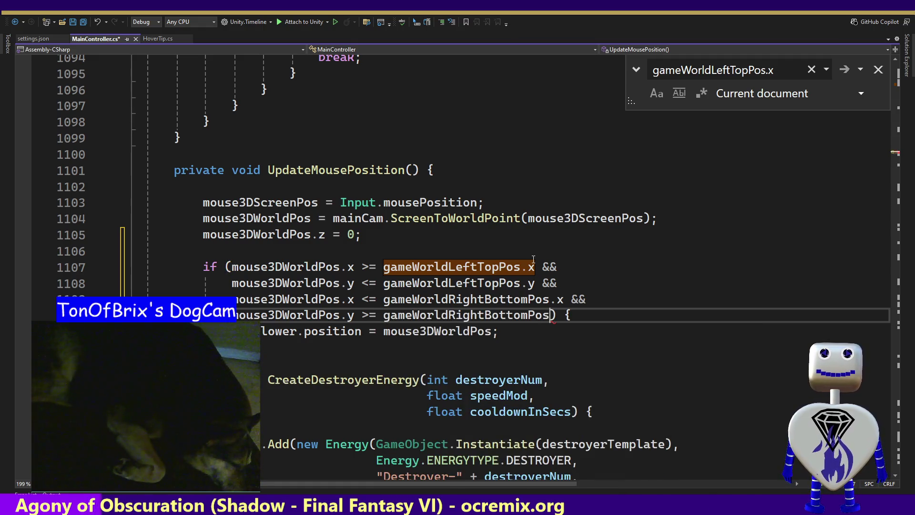
{"action": "type", "text": ".y"}
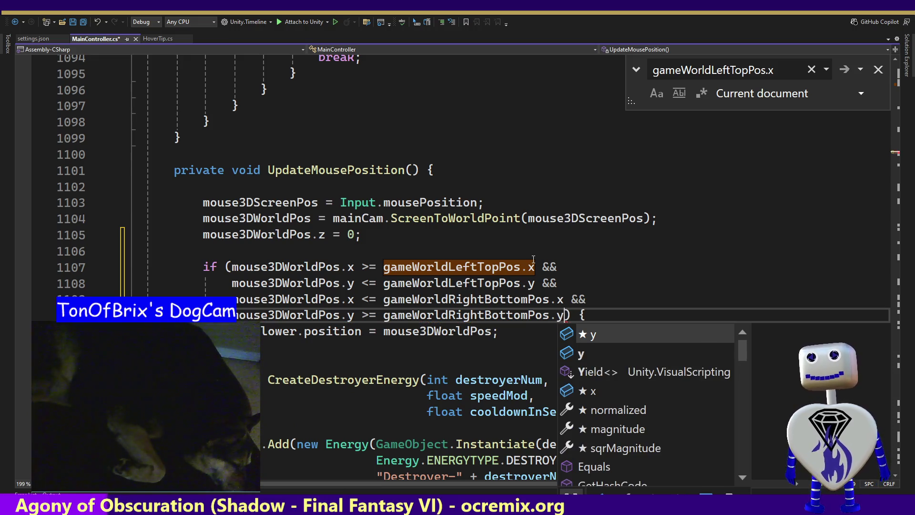
- Save the file and re-indent the mouseFollower.position line with surrounding blank lines
{"action": "key", "text": "ctrl+s"}
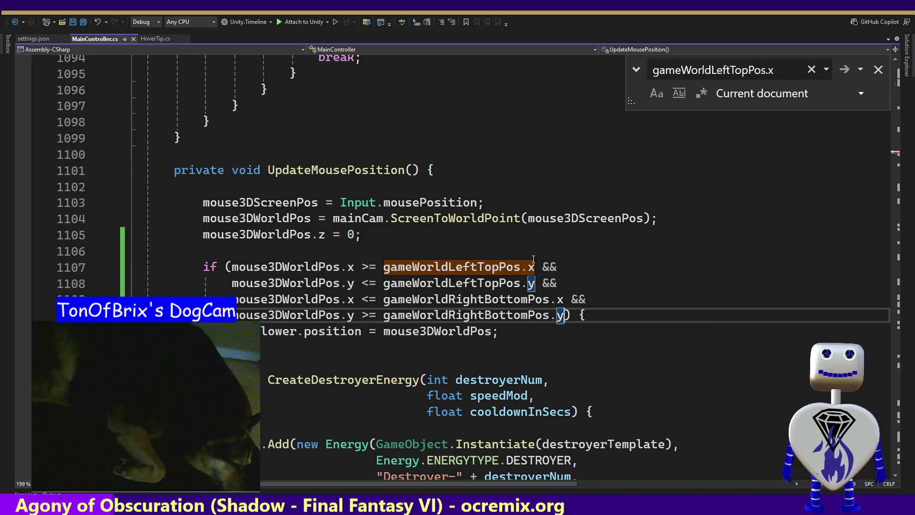
{"action": "key", "text": "Right"}
{"action": "key", "text": "Down"}
{"action": "key", "text": "Home"}
{"action": "key", "text": "Return"}
{"action": "key", "text": "Tab"}
{"action": "key", "text": "Return"}
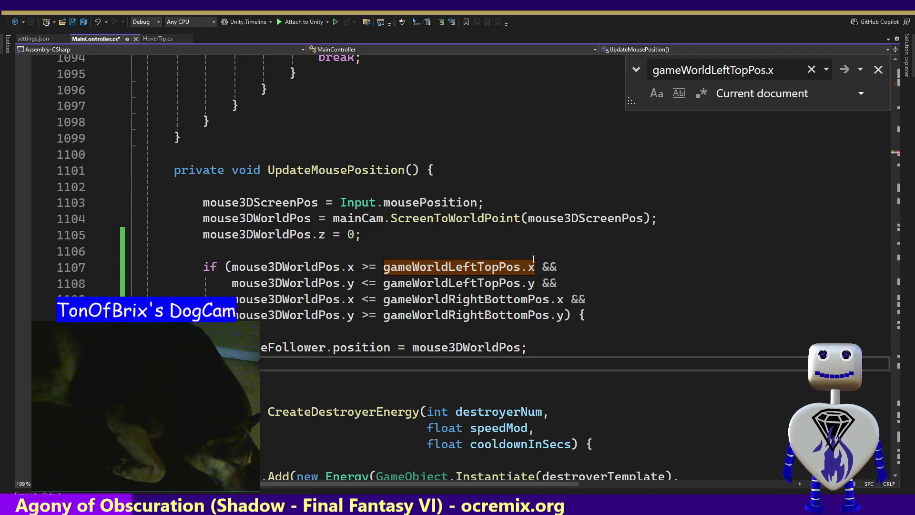
- Undo the extra blank line, save MainController.cs, and return to Unity
{"action": "key", "text": "Return"}
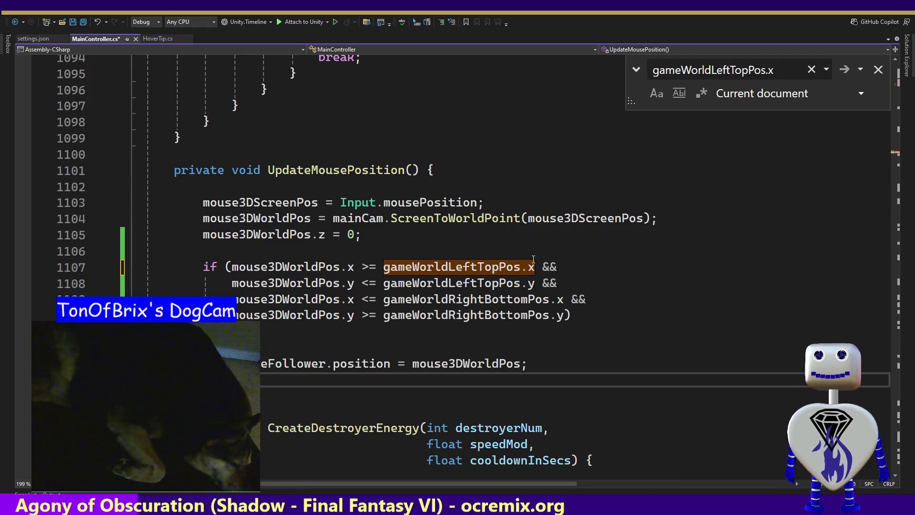
{"action": "key", "text": "ctrl+z"}
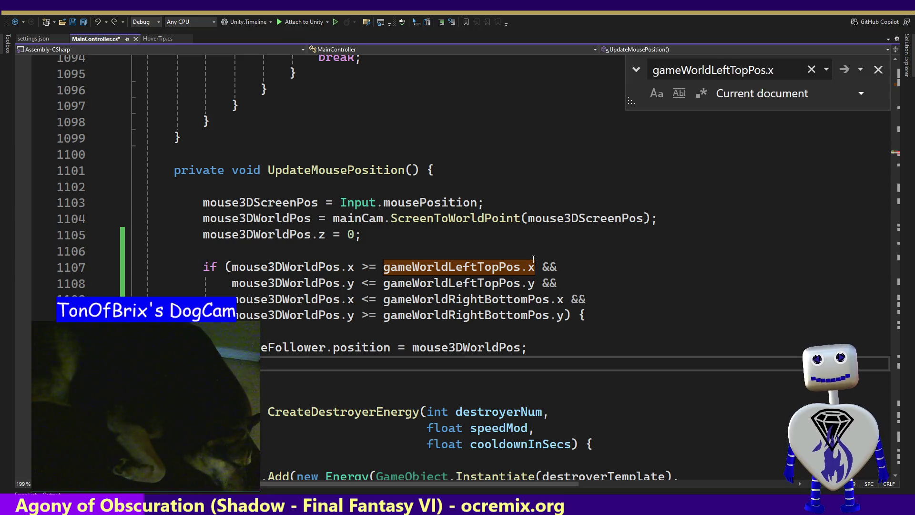
{"action": "key", "text": "Up"}
{"action": "key", "text": "Up"}
{"action": "key", "text": "ctrl+s"}
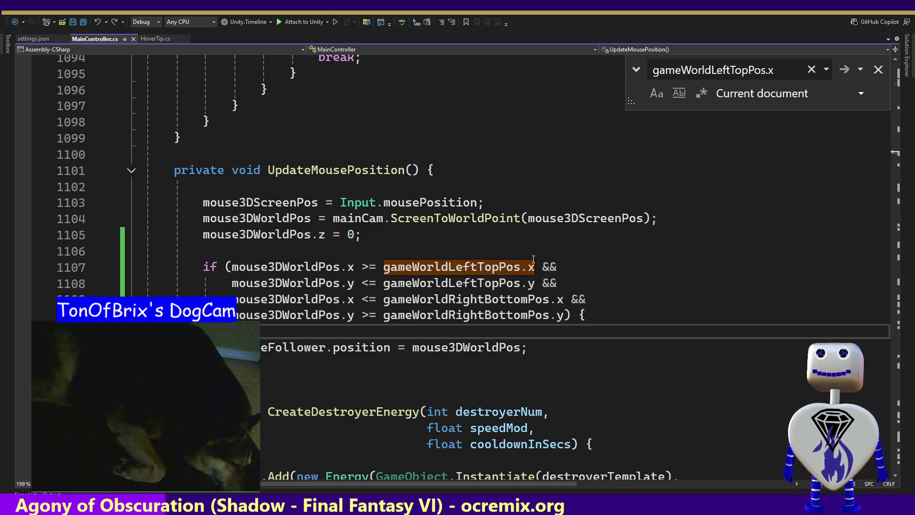
{"action": "key", "text": "alt+Tab"}
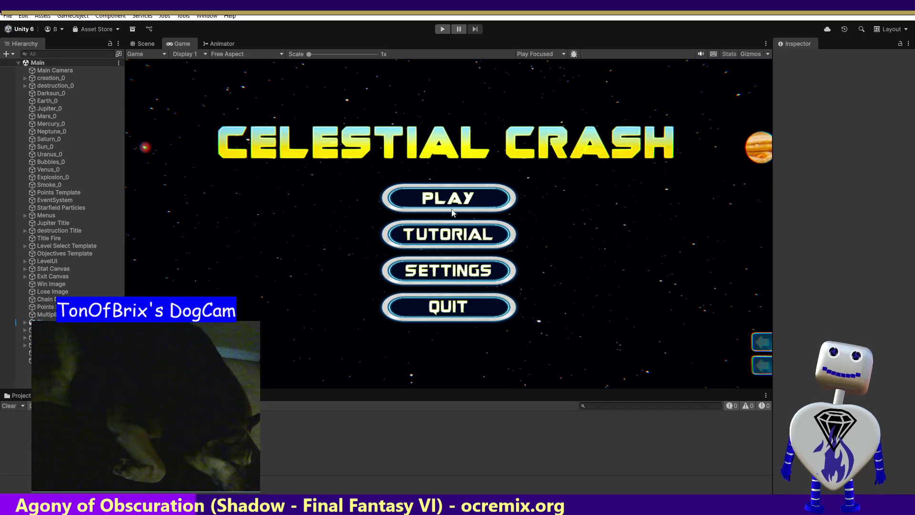
- Play Celestial Crash from the title menu to level selection, stop it, and return to Visual Studio
{"action": "left_click", "coordinate": [443, 29]}
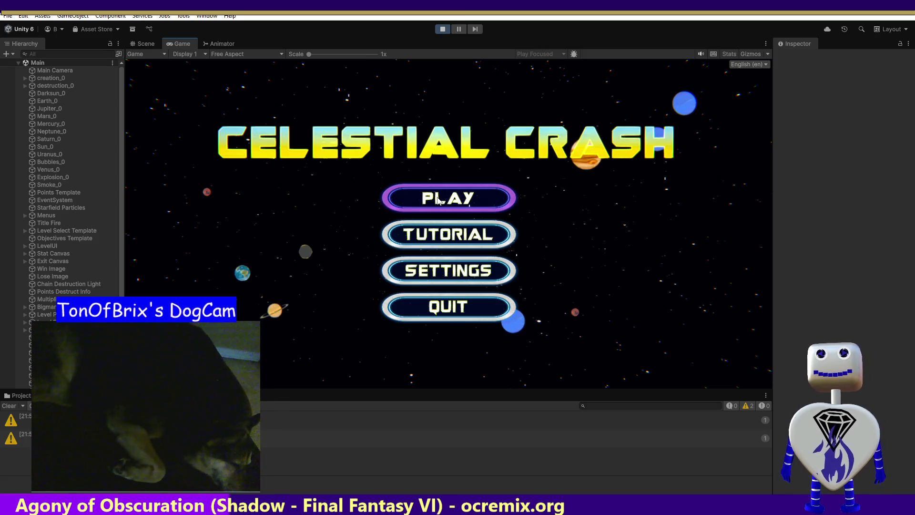
{"action": "left_click", "coordinate": [437, 200]}
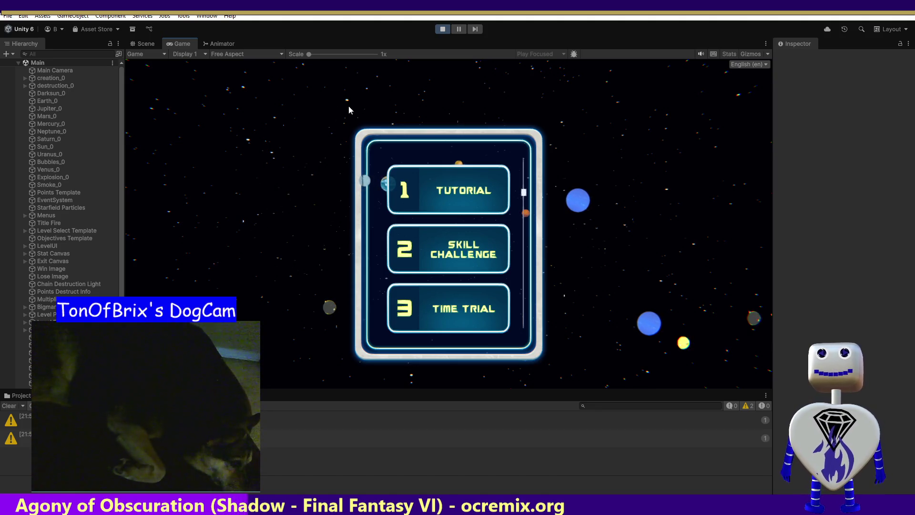
{"action": "left_click", "coordinate": [442, 28]}
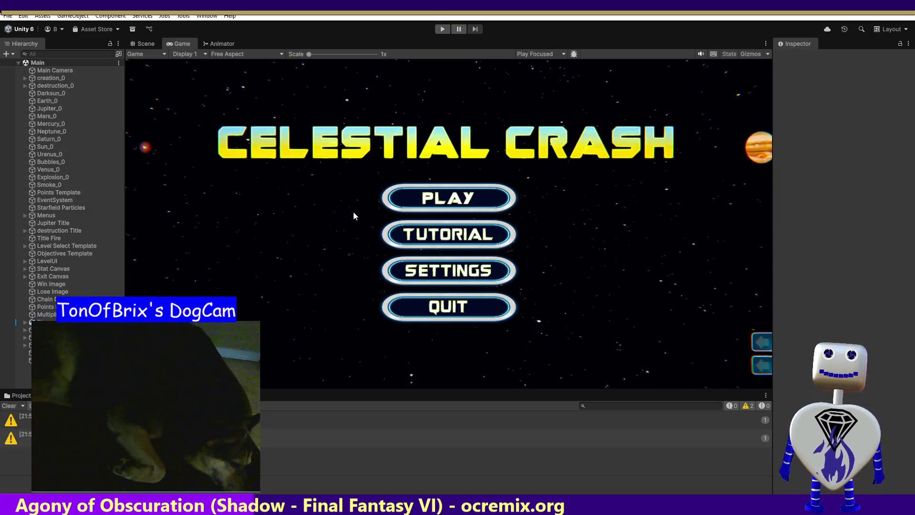
{"action": "key", "text": "alt+Tab"}
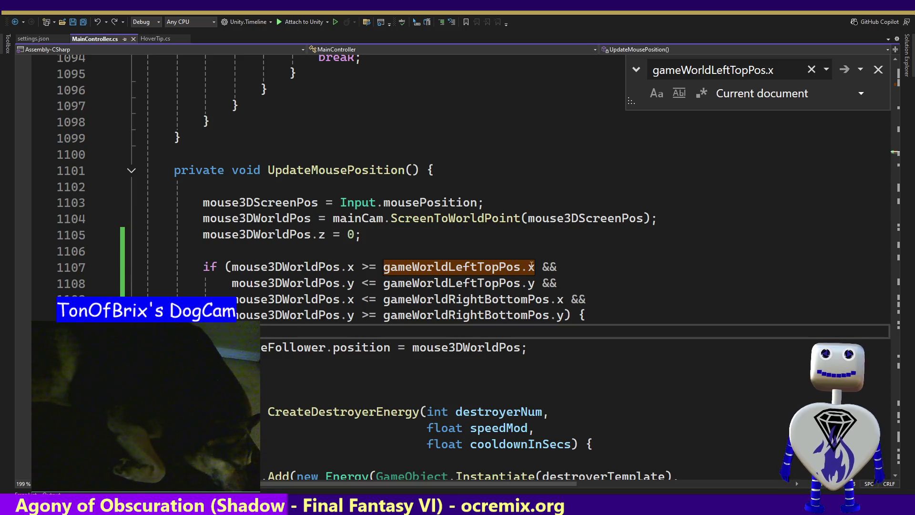
- Inspect the gameWorldLeftTopPos bounds on lines 1107–1108 and the references to mouse3DScreenPos
{"action": "left_click_drag", "start_coordinate": [534, 266], "coordinate": [384, 266]}
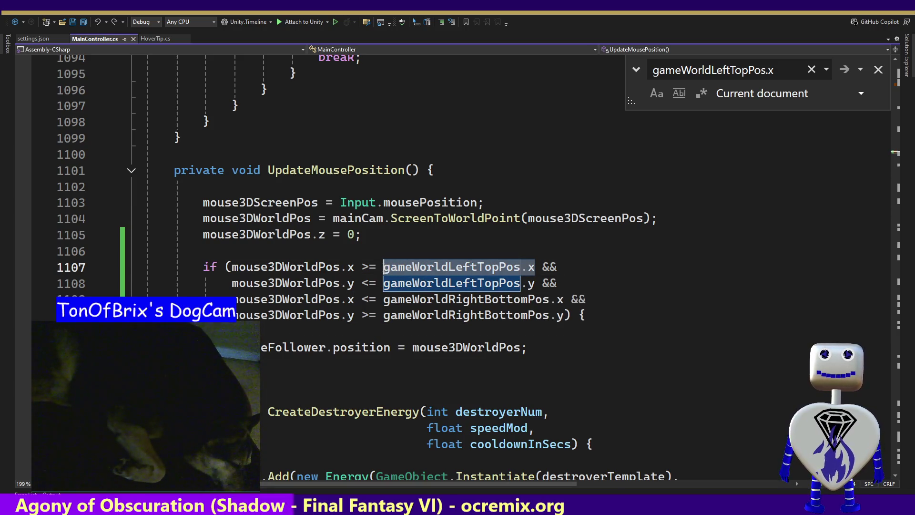
{"action": "left_click_drag", "start_coordinate": [540, 283], "coordinate": [385, 284]}
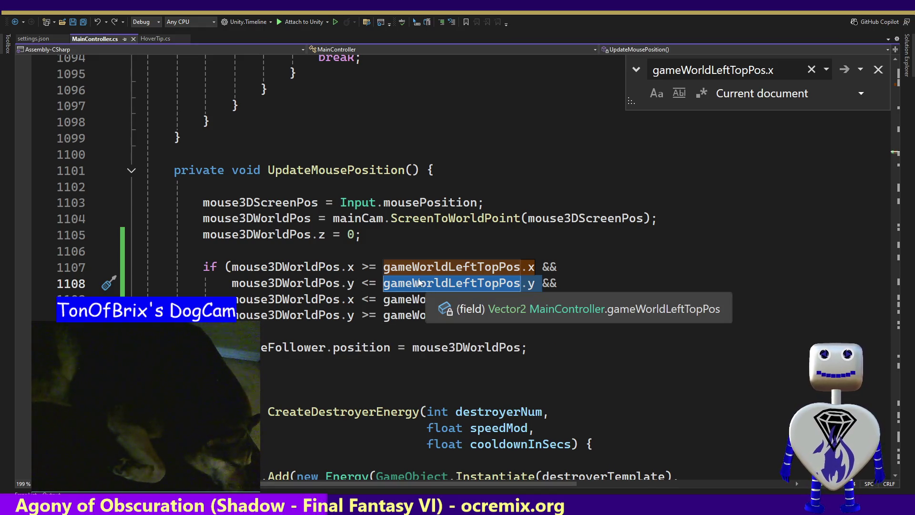
{"action": "left_click", "coordinate": [286, 206]}
{"action": "double_click", "coordinate": [286, 206]}
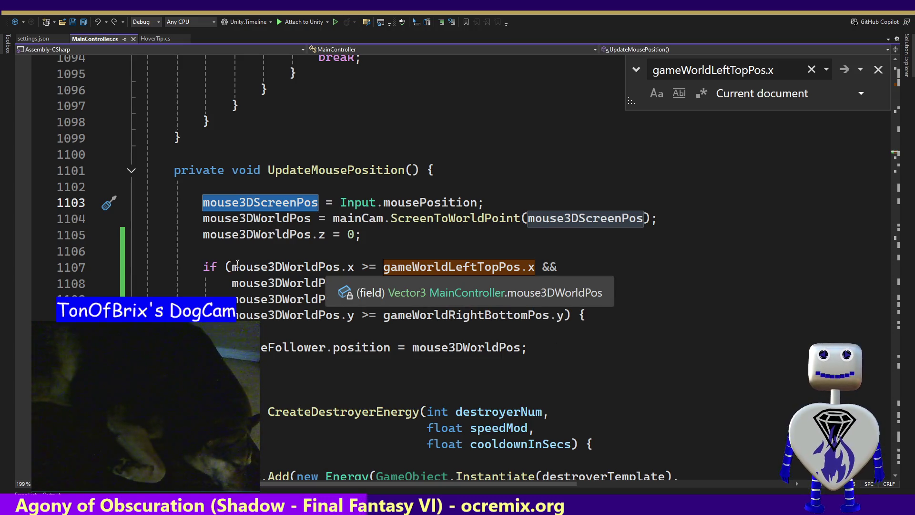
{"action": "double_click", "coordinate": [282, 206]}
{"action": "key", "text": "ctrl+c"}
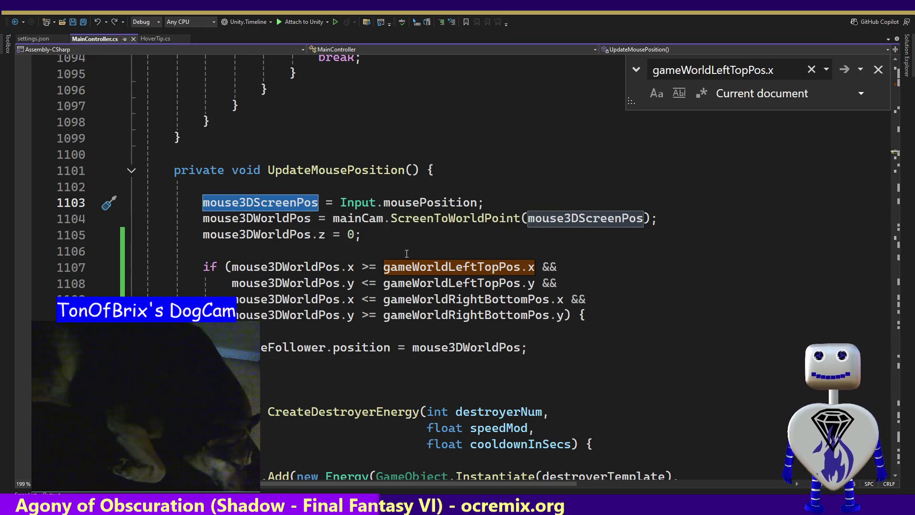
- Try inserting gameScreenSize after >= on line 1107, then back the attempt out
{"action": "left_click", "coordinate": [379, 266]}
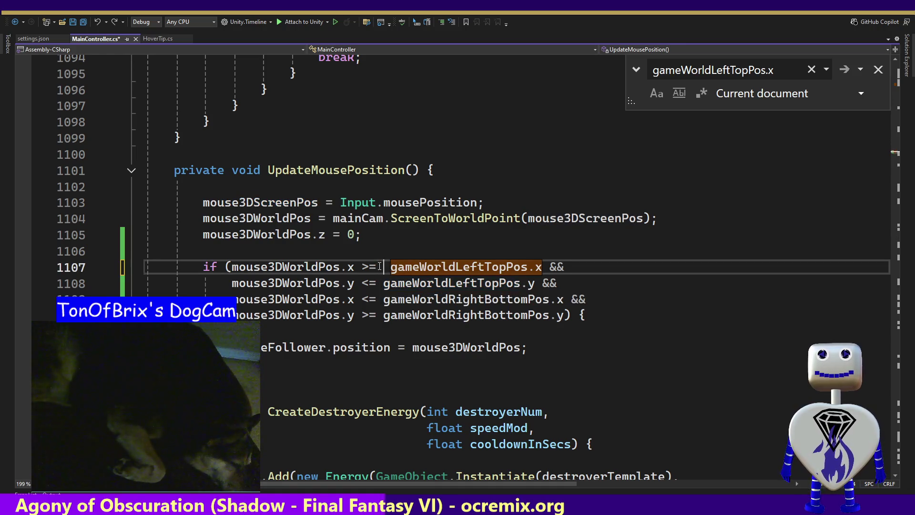
{"action": "type", "text": "ga"}
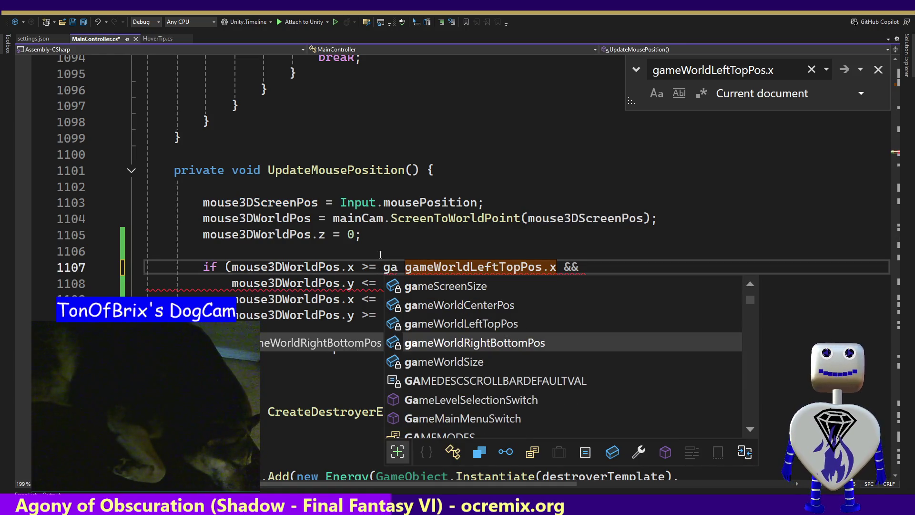
{"action": "key", "text": "Up"}
{"action": "key", "text": "Up"}
{"action": "key", "text": "Up"}
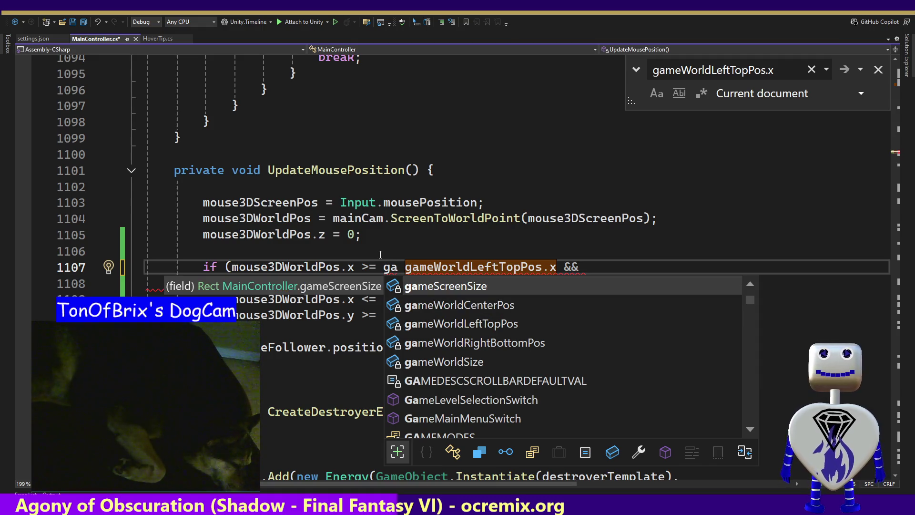
{"action": "key", "text": "Tab"}
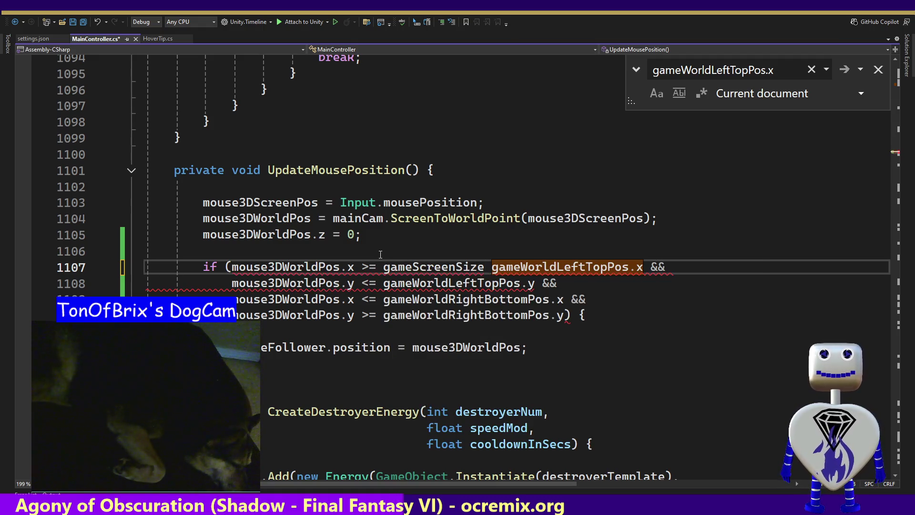
{"action": "type", "text": "."}
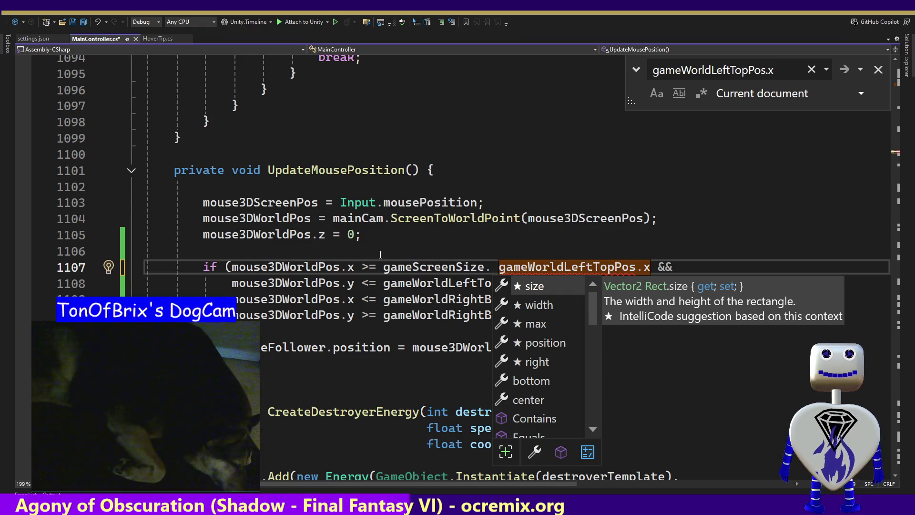
{"action": "key", "text": "BackSpace"}
{"action": "key", "text": "BackSpace"}
{"action": "key", "text": "BackSpace"}
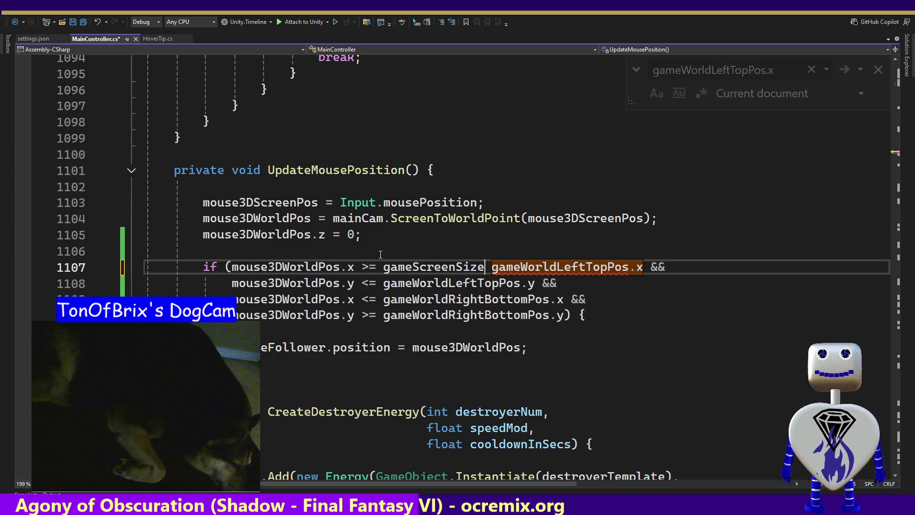
- Replace mouse3DWorldPos with mouse3DScreenPos on lines 1107–1108 and accept Copilot's matching rewrites for 1109–1110
{"action": "double_click", "coordinate": [309, 266]}
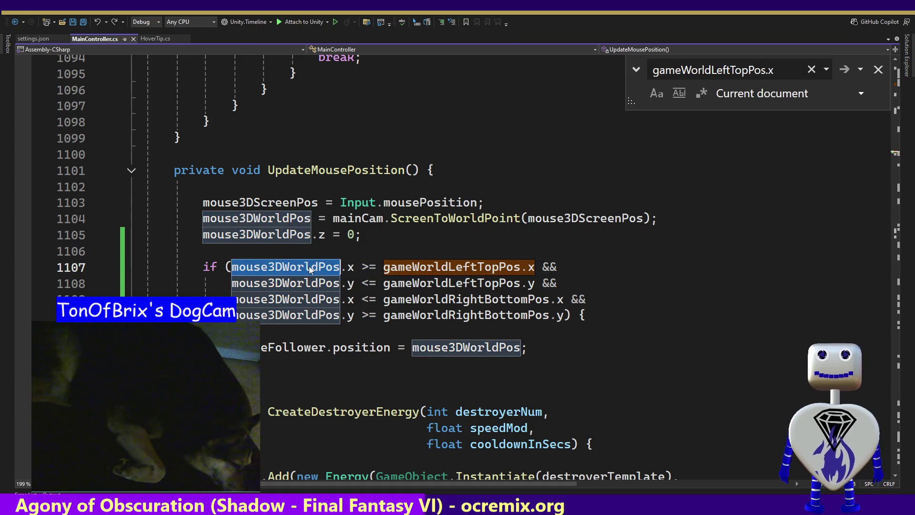
{"action": "key", "text": "ctrl+v"}
{"action": "left_click", "coordinate": [303, 282]}
{"action": "double_click", "coordinate": [301, 282]}
{"action": "key", "text": "ctrl+v"}
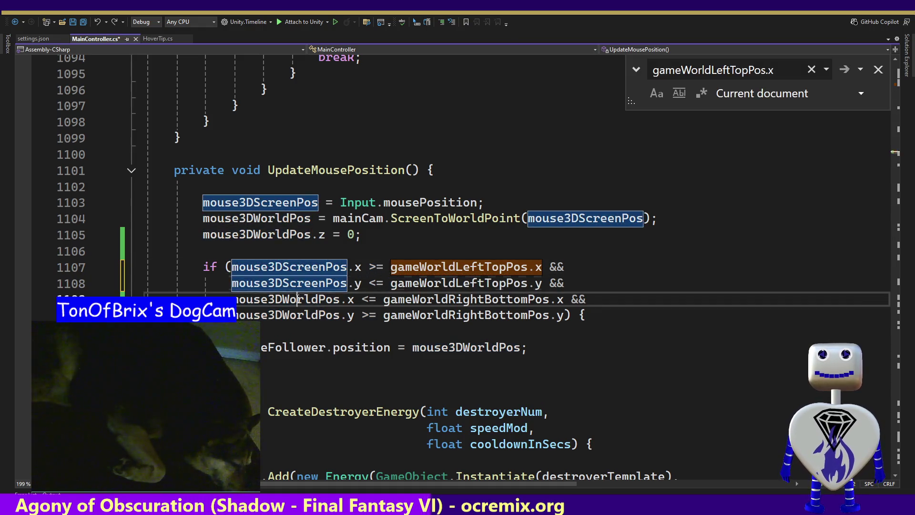
{"action": "key", "text": "Tab"}
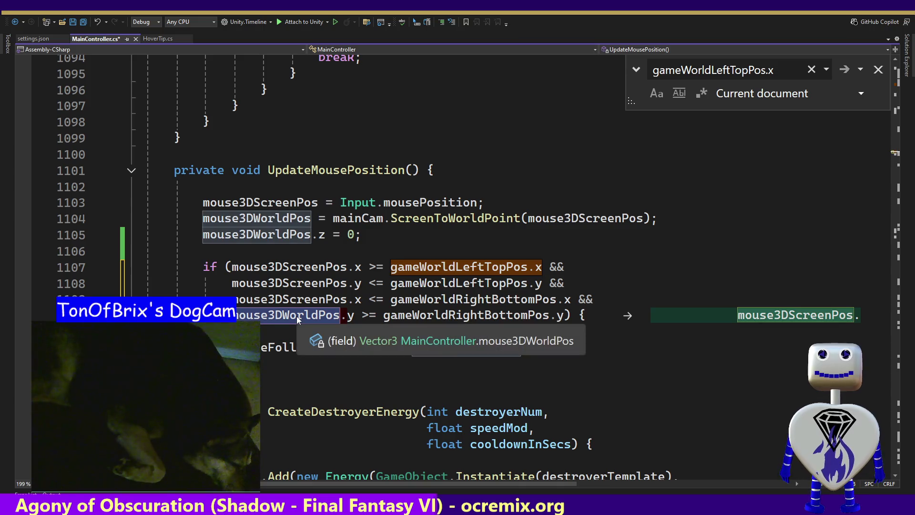
{"action": "key", "text": "Tab"}
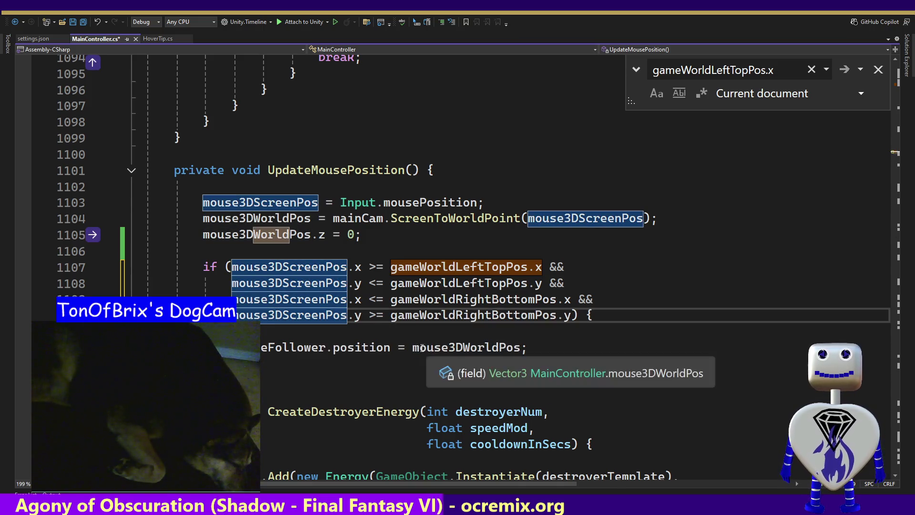
{"action": "double_click", "coordinate": [455, 268]}
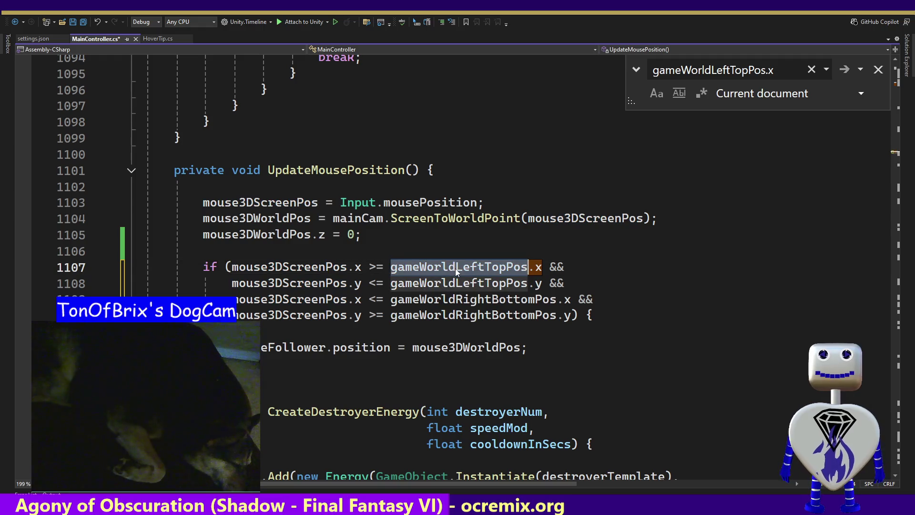
- Change line 1107's bound from gameWorldLeftTopPos.x to gameScreenSize.xMin
{"action": "type", "text": "ga"}
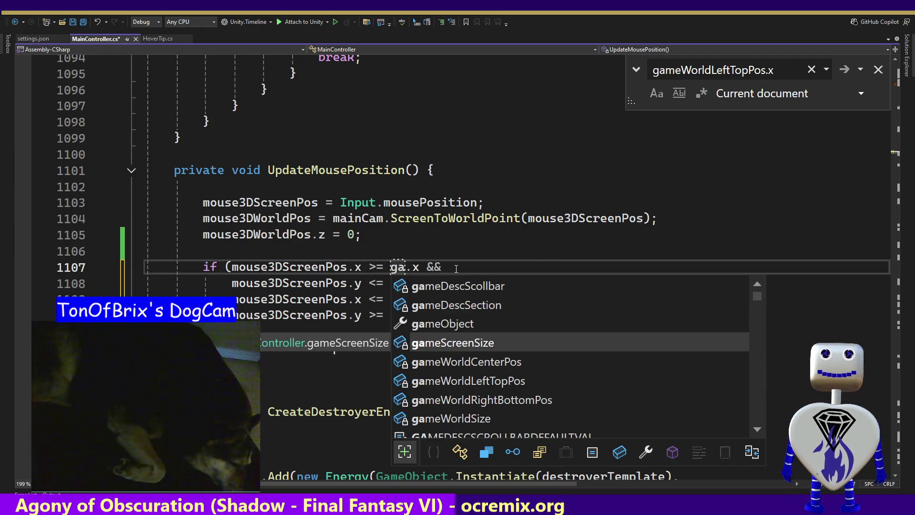
{"action": "key", "text": "Tab"}
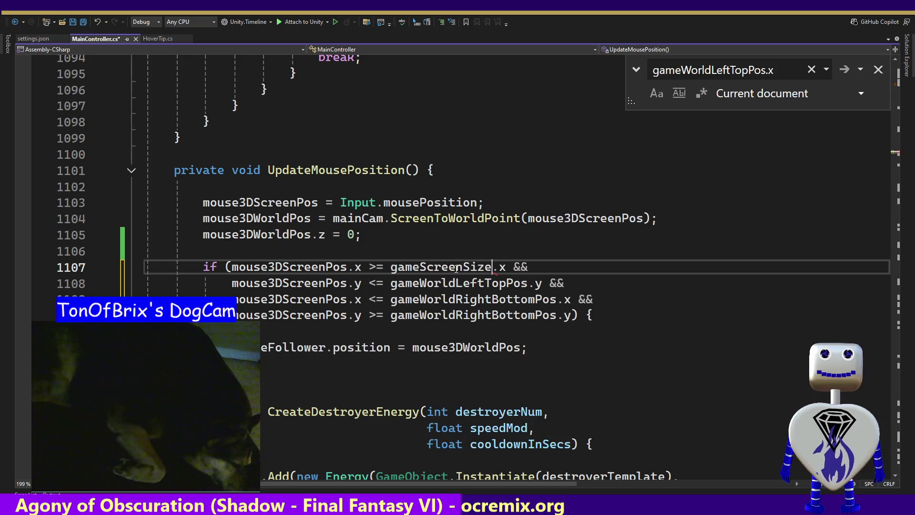
{"action": "type", "text": "."}
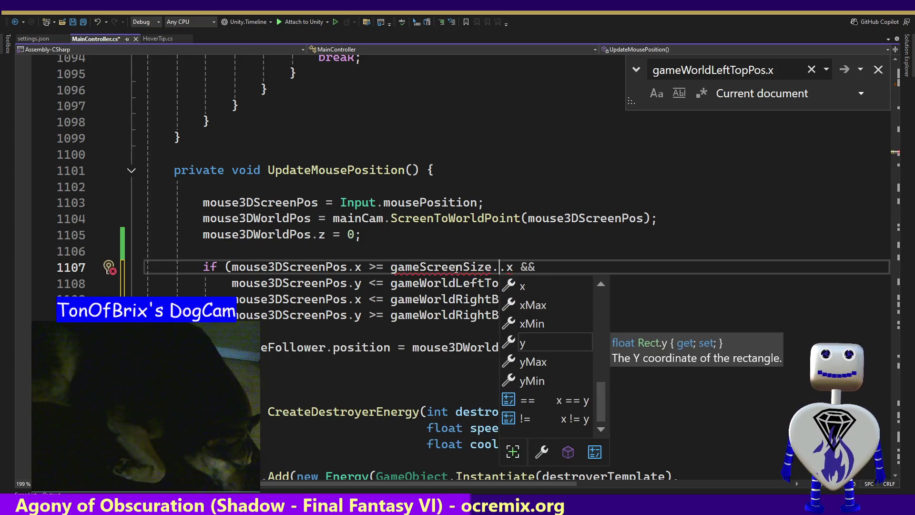
{"action": "key", "text": "Down"}
{"action": "key", "text": "Down"}
{"action": "key", "text": "Up"}
{"action": "key", "text": "Up"}
{"action": "key", "text": "Up"}
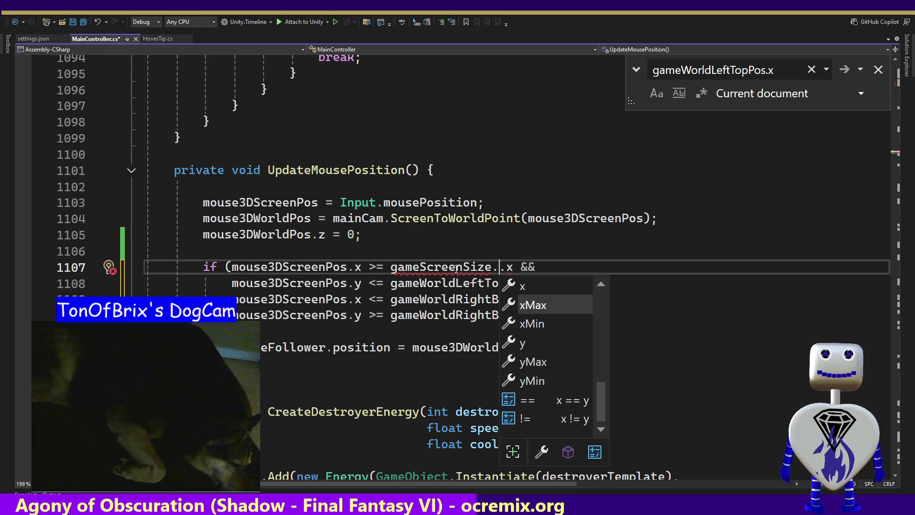
{"action": "key", "text": "Escape"}
{"action": "key", "text": "BackSpace"}
{"action": "key", "text": "Right"}
{"action": "key", "text": "shift+Right"}
{"action": "type", "text": "xM"}
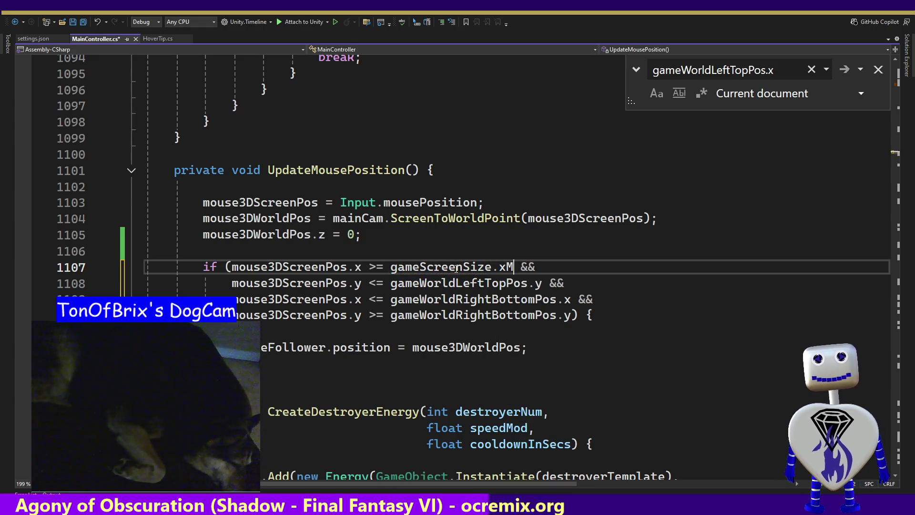
{"action": "type", "text": "in"}
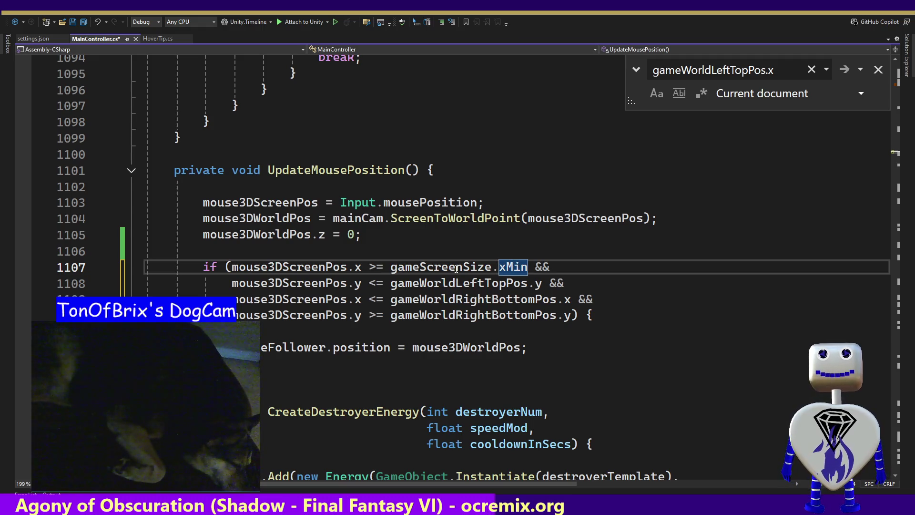
- Replace the gameWorldLeftTopPos and gameWorldRightBottomPos bounds on lines 1108–1110 with gameScreenSize
{"action": "key", "text": "Down"}
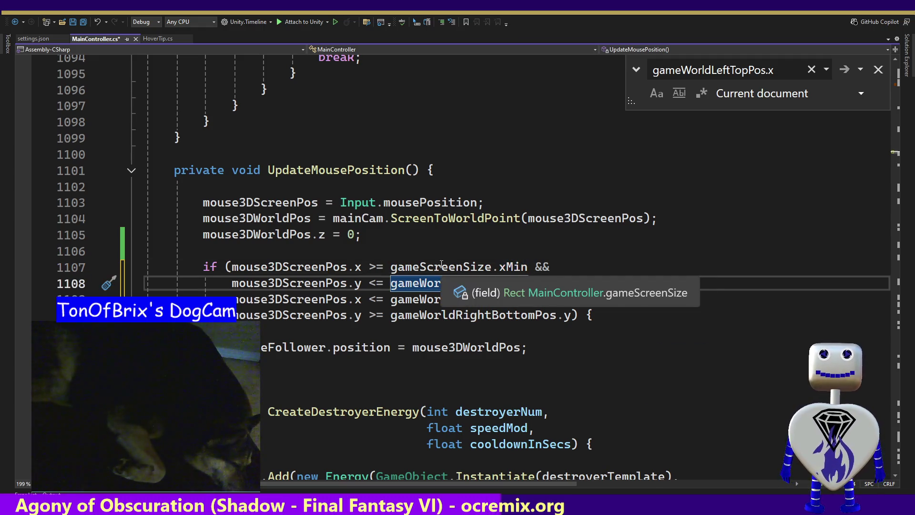
{"action": "double_click", "coordinate": [439, 266]}
{"action": "key", "text": "ctrl+c"}
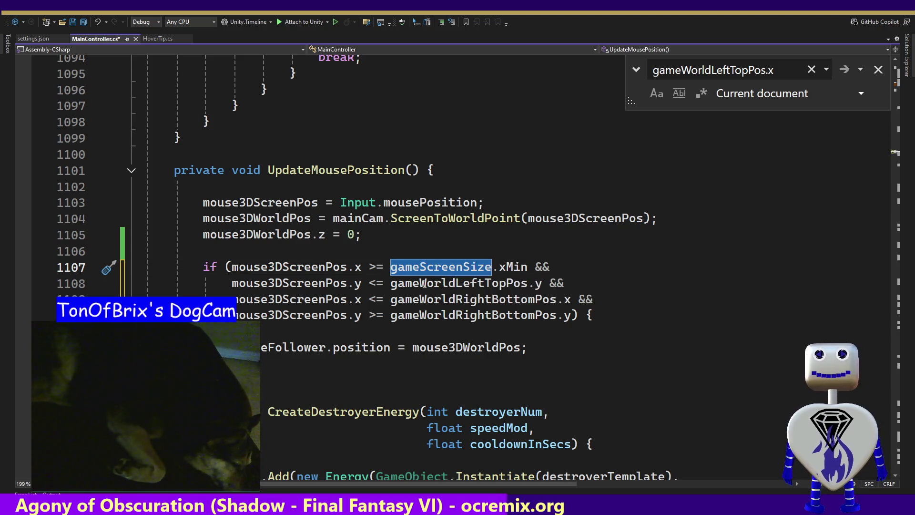
{"action": "double_click", "coordinate": [425, 283]}
{"action": "key", "text": "ctrl+v"}
{"action": "left_click", "coordinate": [422, 295]}
{"action": "double_click", "coordinate": [424, 294]}
{"action": "key", "text": "ctrl+v"}
{"action": "double_click", "coordinate": [438, 315]}
{"action": "key", "text": "ctrl+v"}
- Set the members on lines 1108–1110 to yMin, xMax and yMax, then close Find and return to Unity
{"action": "left_click", "coordinate": [501, 283]}
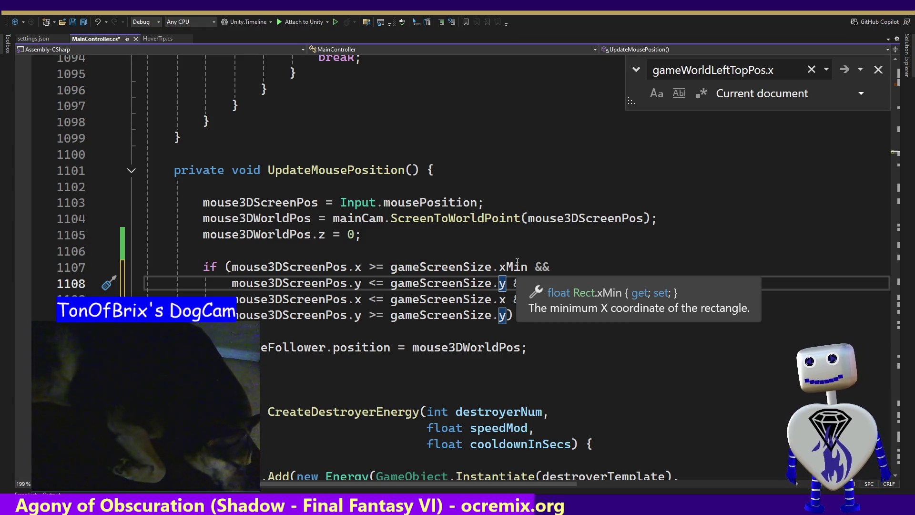
{"action": "type", "text": "Min"}
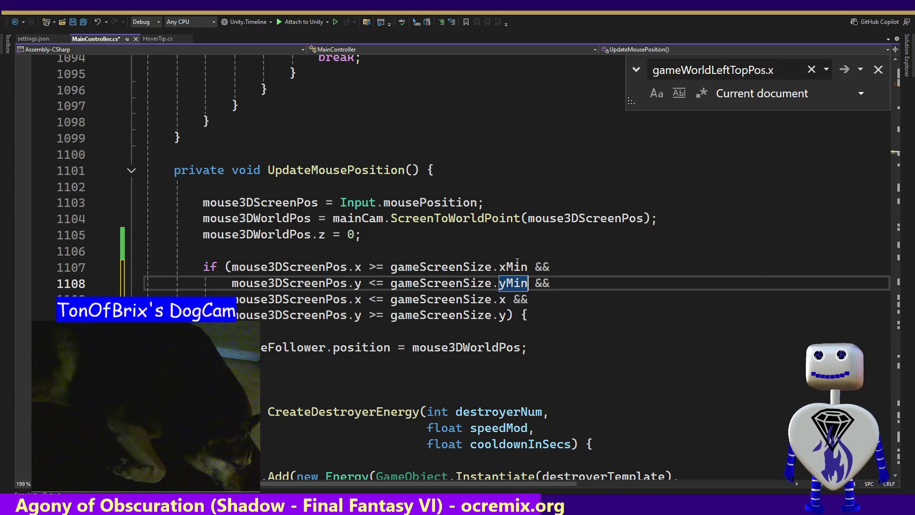
{"action": "key", "text": "Down"}
{"action": "key", "text": "Left"}
{"action": "key", "text": "shift+Left"}
{"action": "type", "text": "xMax"}
{"action": "key", "text": "Down"}
{"action": "key", "text": "Left"}
{"action": "key", "text": "Left"}
{"action": "key", "text": "Left"}
{"action": "key", "text": "shift+Left"}
{"action": "type", "text": "yMax"}
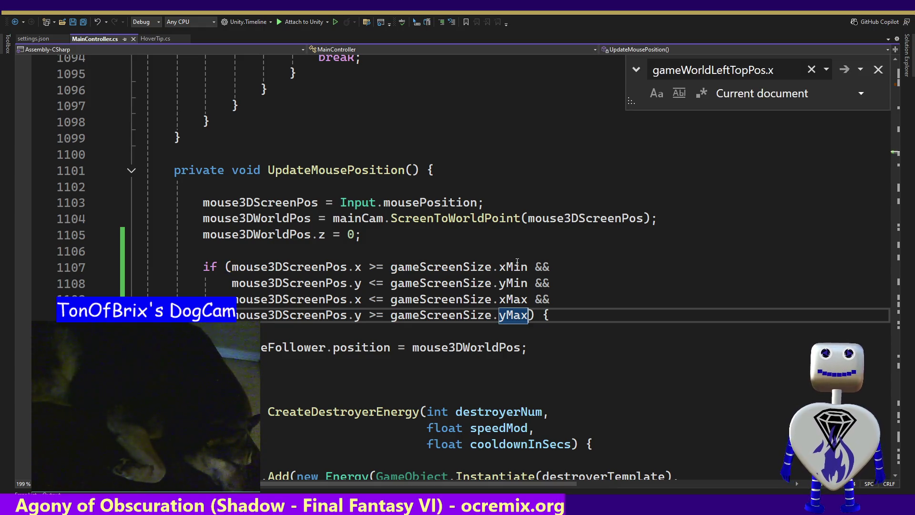
{"action": "left_click", "coordinate": [875, 74]}
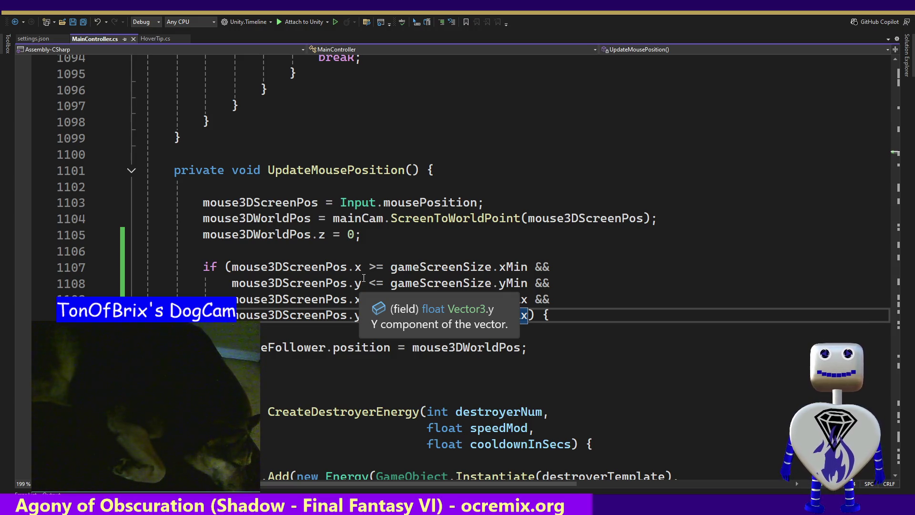
{"action": "key", "text": "alt+Tab"}
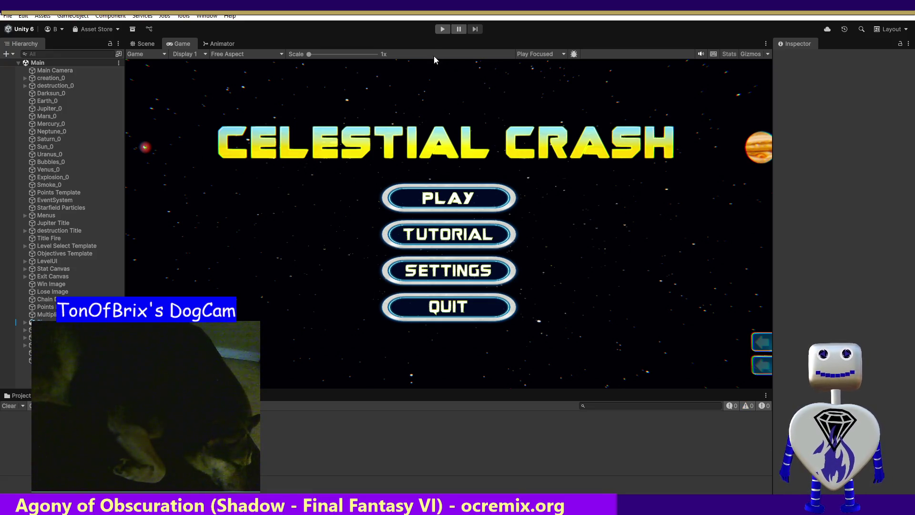
- Run Celestial Crash briefly in Play mode, stop it, and go back to Visual Studio
{"action": "left_click", "coordinate": [443, 28]}
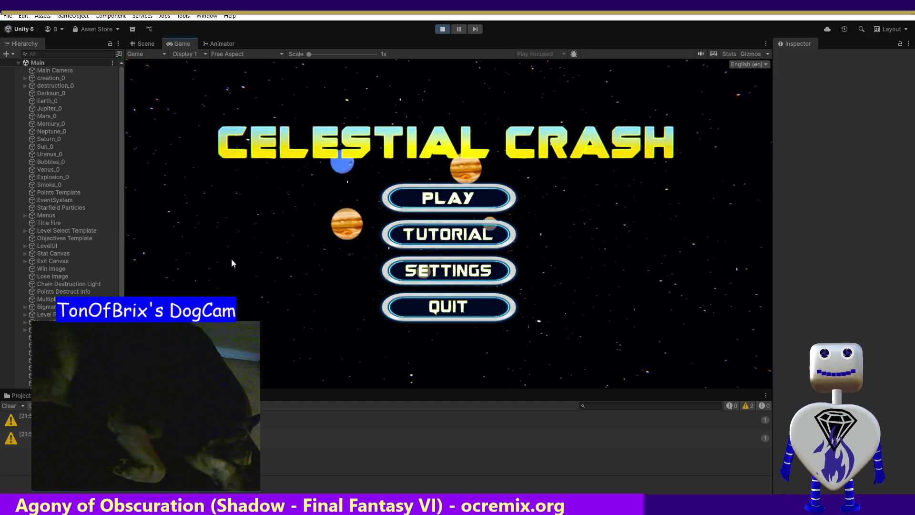
{"action": "left_click", "coordinate": [442, 29]}
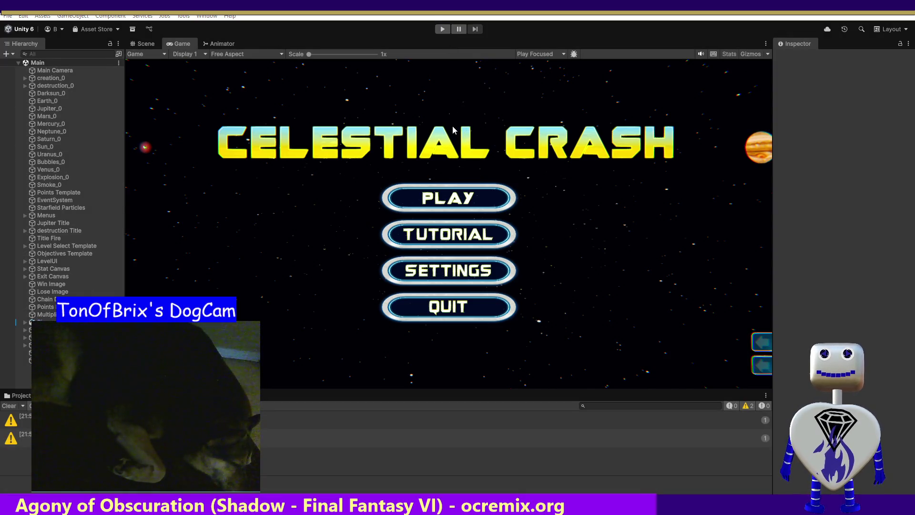
{"action": "key", "text": "alt+Tab"}
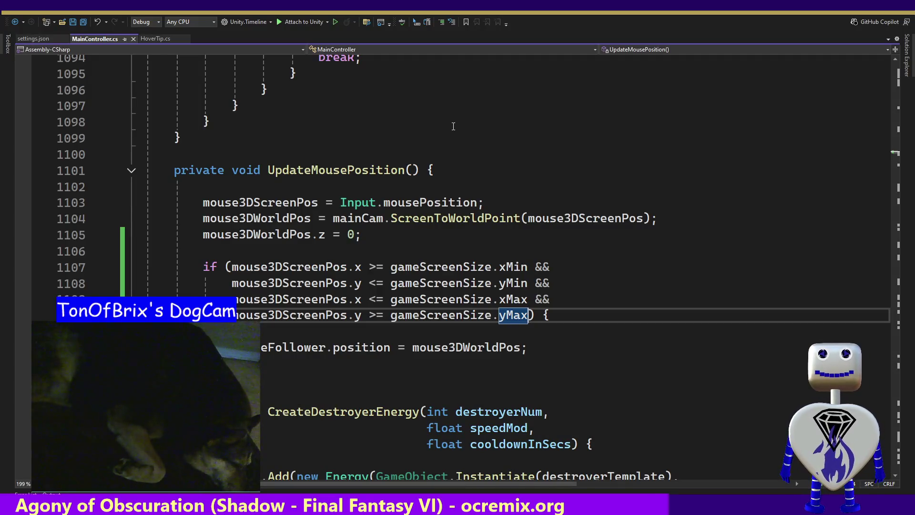
- Undo the gameScreenSize edits so lines 1107–1110 compare against gameWorldLeftTopPos and gameWorldRightBottomPos again
{"action": "left_click", "coordinate": [246, 274]}
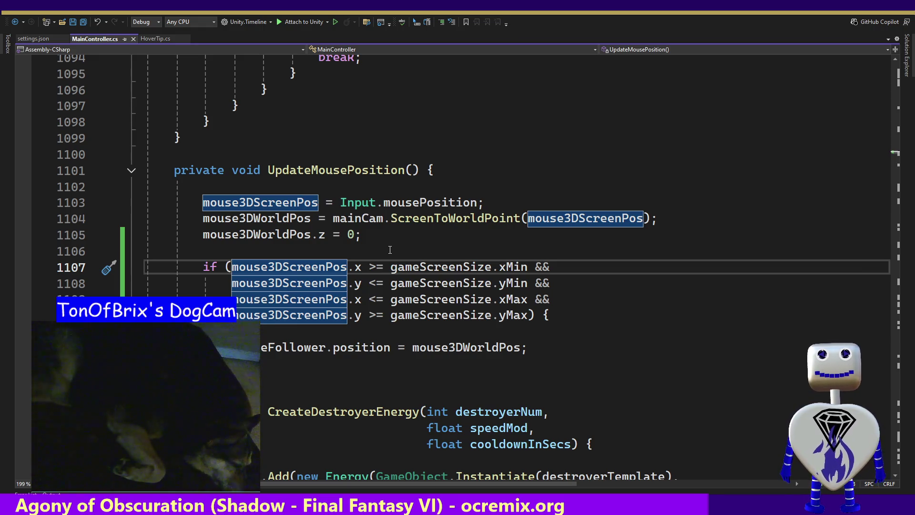
{"action": "key", "text": "ctrl+z"}
{"action": "key", "text": "ctrl+z"}
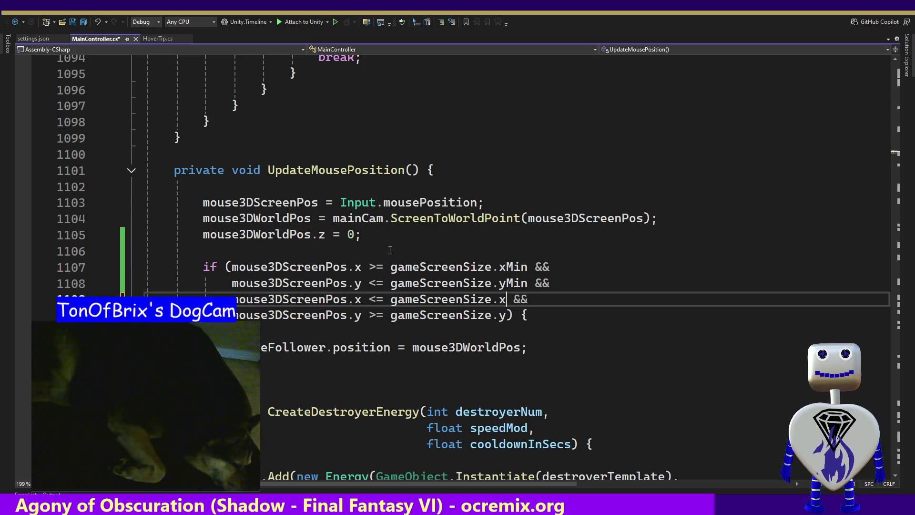
{"action": "key", "text": "ctrl+z"}
{"action": "key", "text": "ctrl+z"}
{"action": "key", "text": "ctrl+z"}
{"action": "key", "text": "ctrl+z"}
{"action": "key", "text": "ctrl+z"}
{"action": "key", "text": "ctrl+z"}
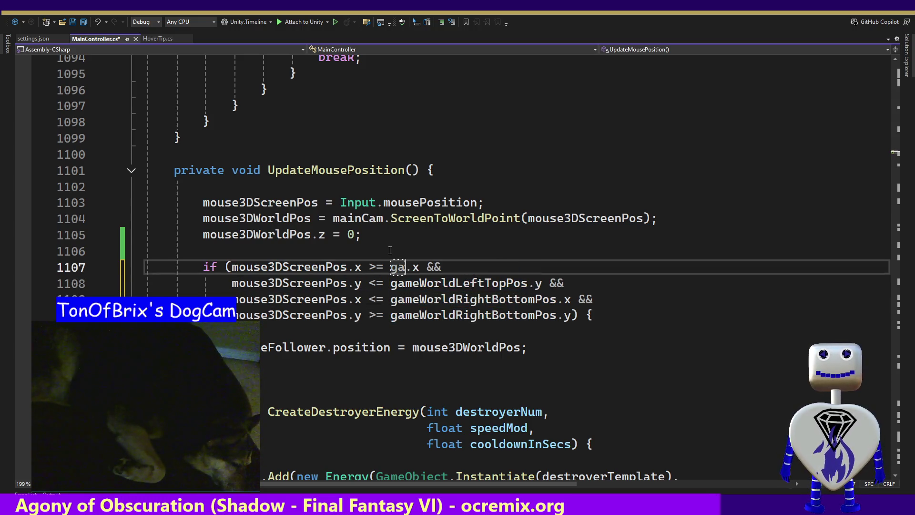
{"action": "key", "text": "ctrl+z"}
{"action": "key", "text": "ctrl+z"}
{"action": "key", "text": "ctrl+z"}
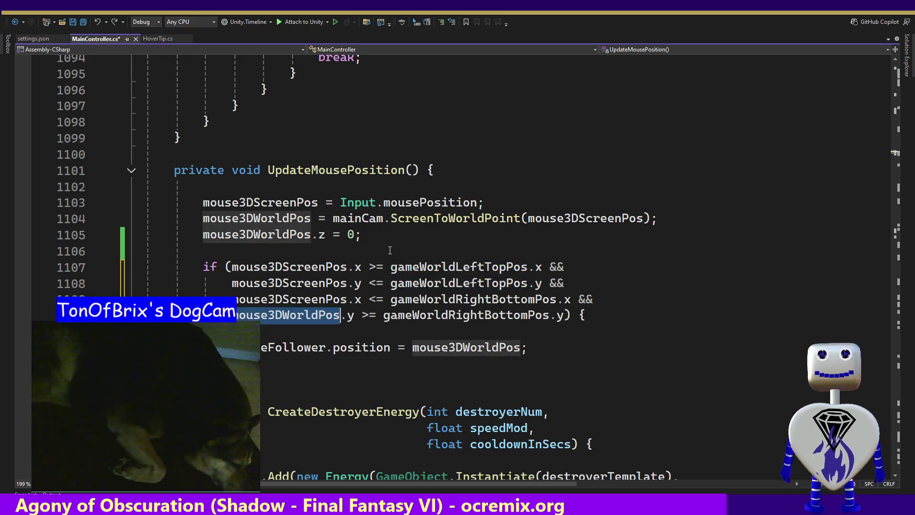
- Review the comparisons on lines 1107–1110 and the gameWorldLeftTopPos references
{"action": "left_click", "coordinate": [228, 266]}
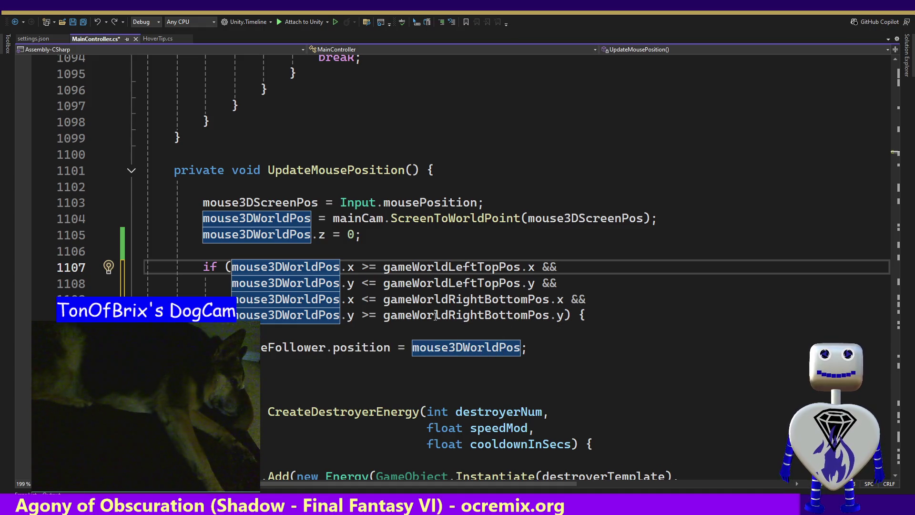
{"action": "mouse_move", "coordinate": [399, 313]}
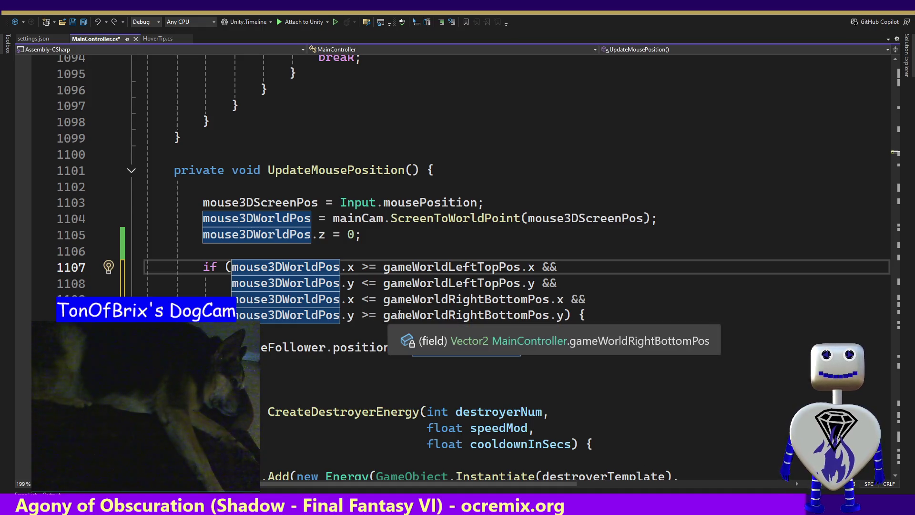
{"action": "left_click", "coordinate": [370, 313]}
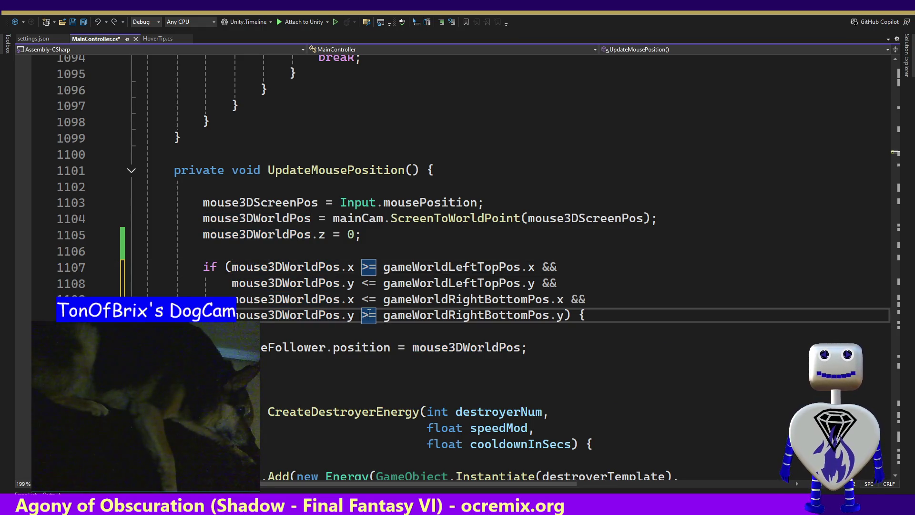
{"action": "mouse_move", "coordinate": [303, 261]}
{"action": "left_click", "coordinate": [364, 266]}
{"action": "key", "text": "Left"}
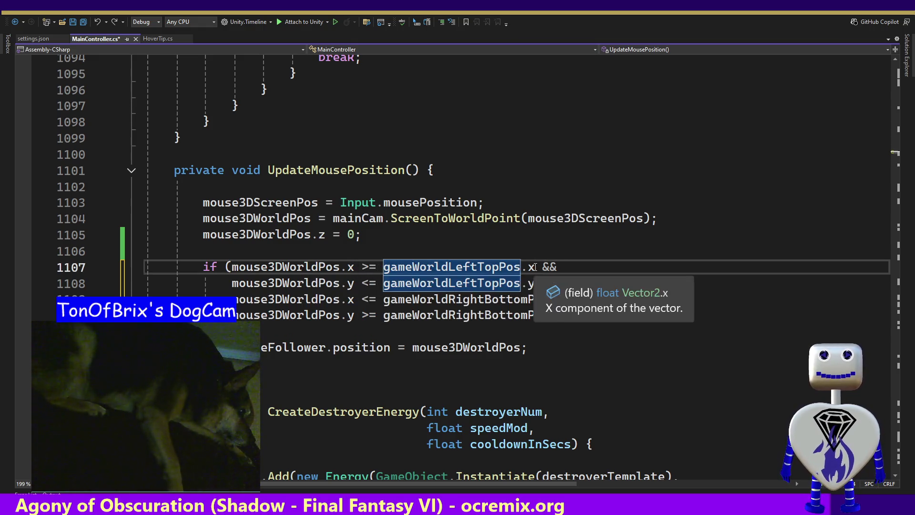
{"action": "left_click", "coordinate": [383, 267]}
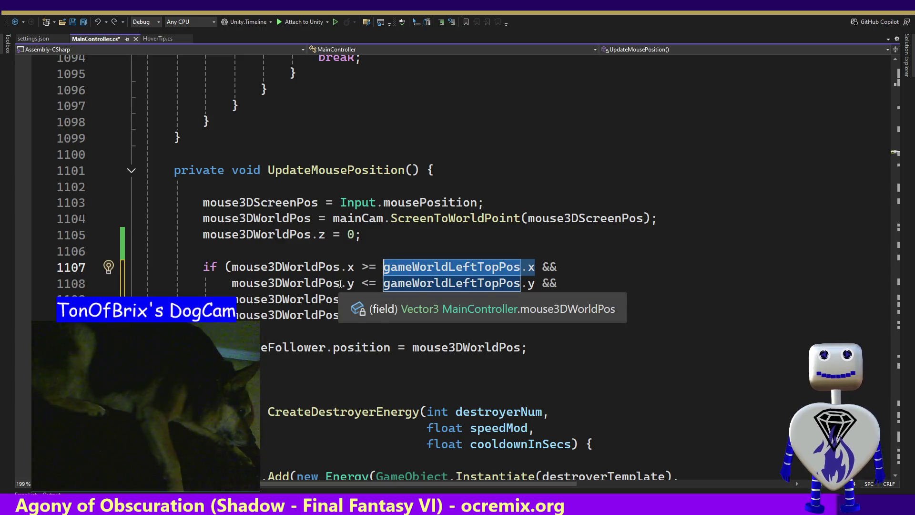
{"action": "left_click", "coordinate": [387, 283]}
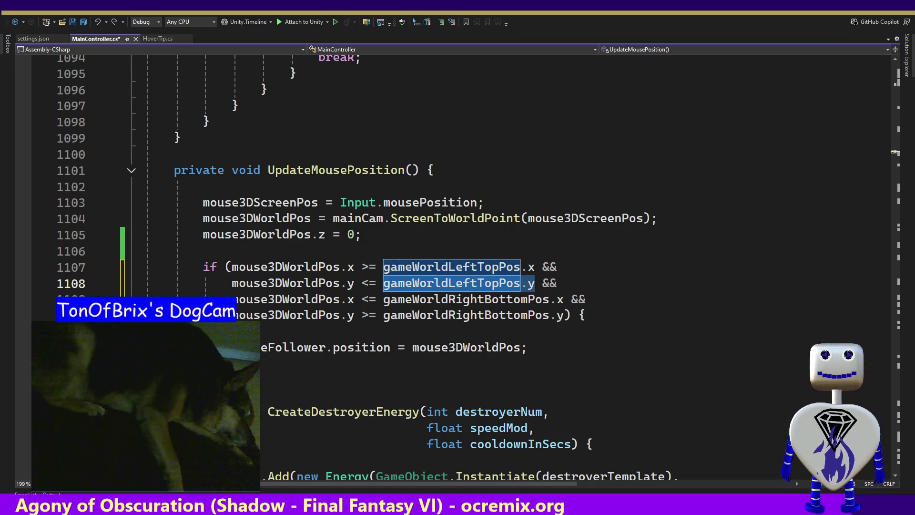
{"action": "mouse_move", "coordinate": [356, 302]}
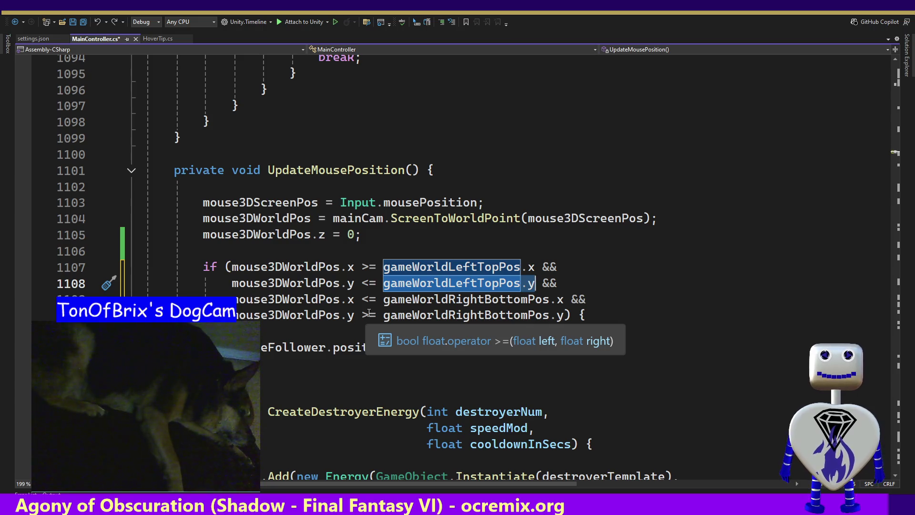
- Change line 1110's comparison from >= to <= against gameWorldRightBottomPos.y
{"action": "left_click", "coordinate": [366, 313]}
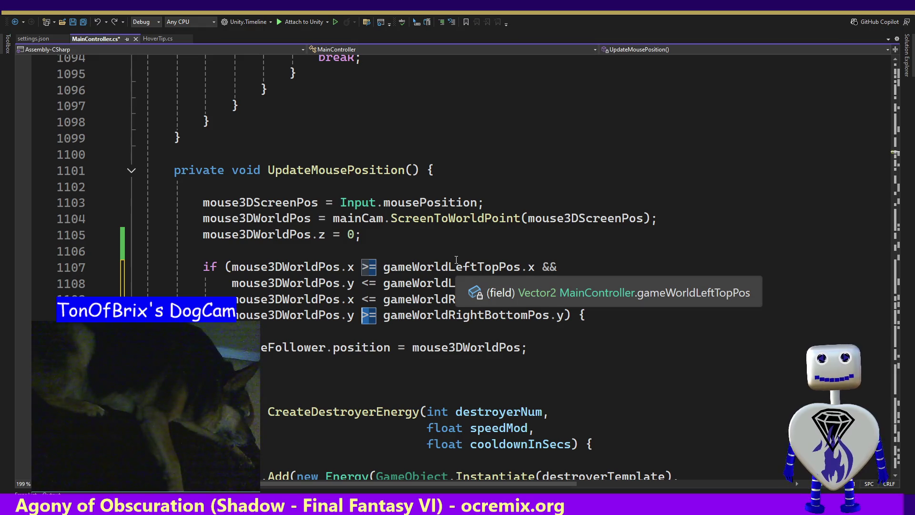
{"action": "key", "text": "BackSpace"}
{"action": "type", "text": "<"}
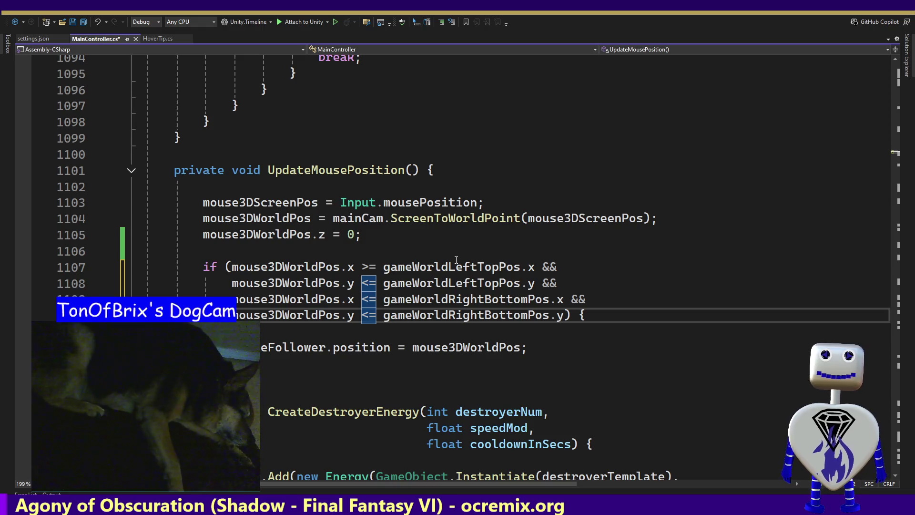
{"action": "key", "text": "Up"}
{"action": "key", "text": "Up"}
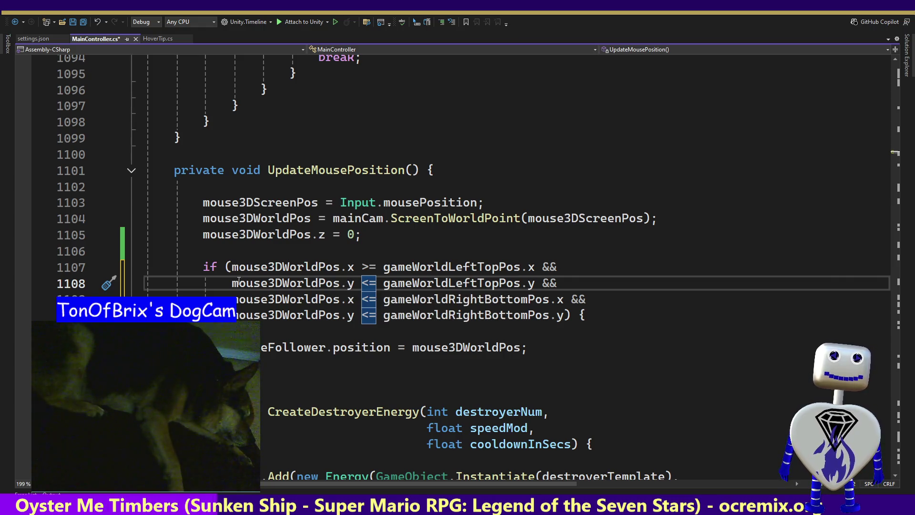
- Replace mouse3DWorldPos with mouse3DScreenPos in all four bounds-check clauses on lines 1107–1110
{"action": "double_click", "coordinate": [430, 269]}
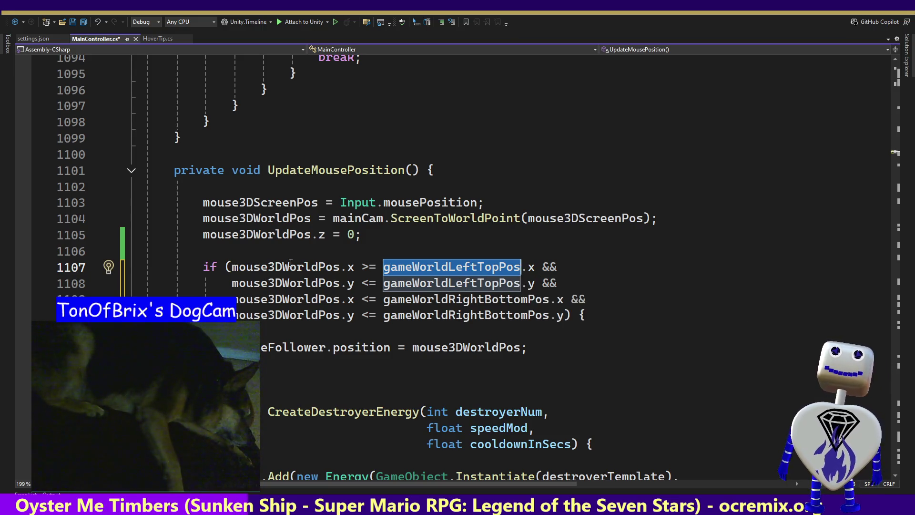
{"action": "double_click", "coordinate": [286, 204]}
{"action": "key", "text": "ctrl+c"}
{"action": "double_click", "coordinate": [280, 267]}
{"action": "key", "text": "ctrl+v"}
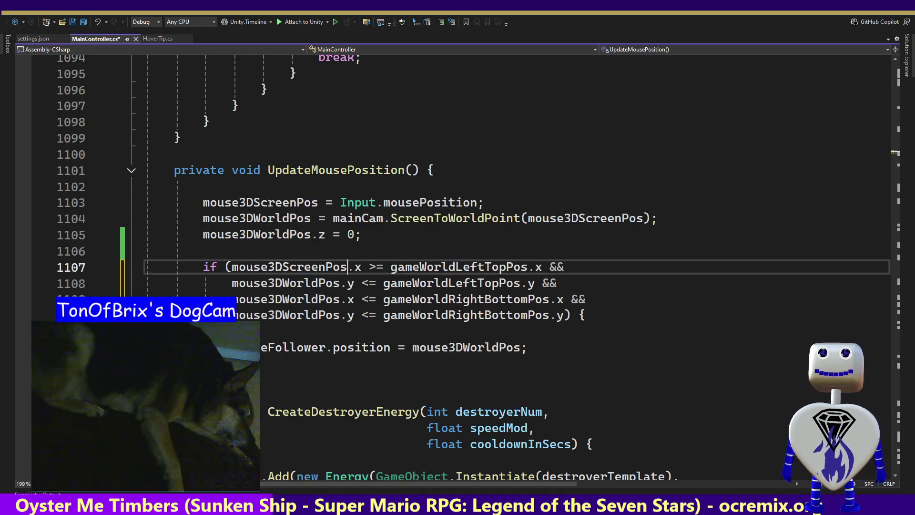
{"action": "double_click", "coordinate": [292, 283]}
{"action": "key", "text": "ctrl+v"}
{"action": "double_click", "coordinate": [296, 299]}
{"action": "key", "text": "ctrl+v"}
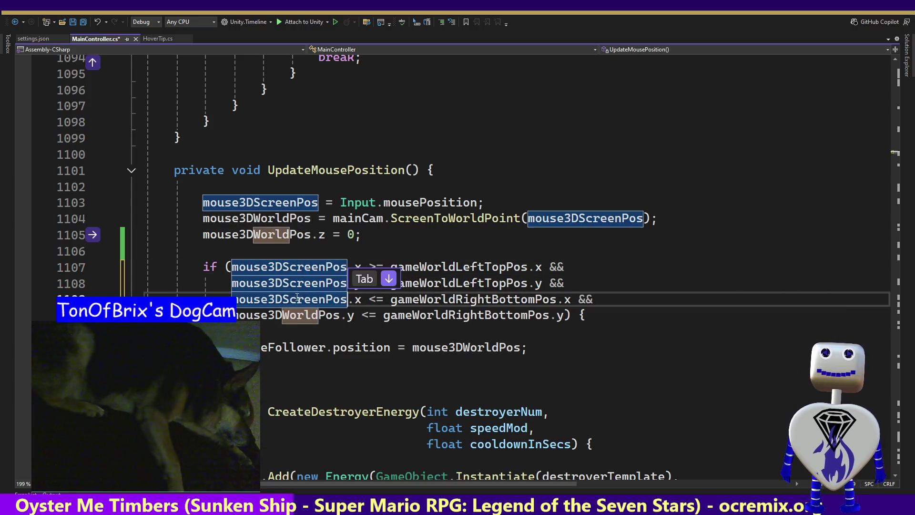
{"action": "key", "text": "Tab"}
{"action": "key", "text": "Tab"}
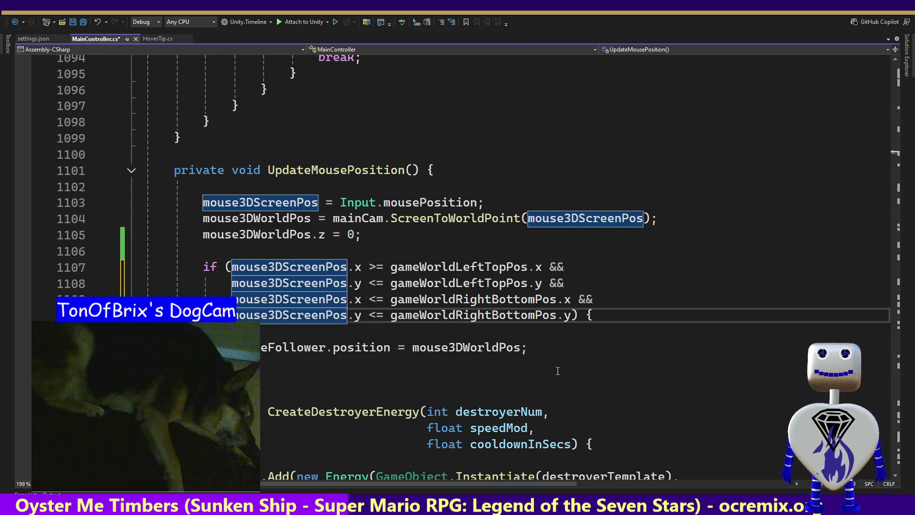
{"action": "left_click", "coordinate": [527, 325]}
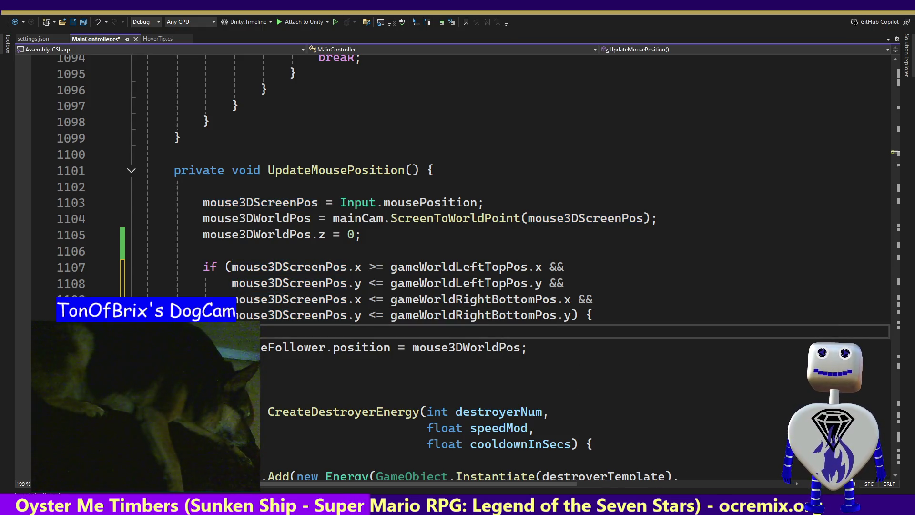
- Make line 1107's bound gameScreenSize.xMin, and on line 1108 use .yMin with a > comparison
{"action": "double_click", "coordinate": [450, 268]}
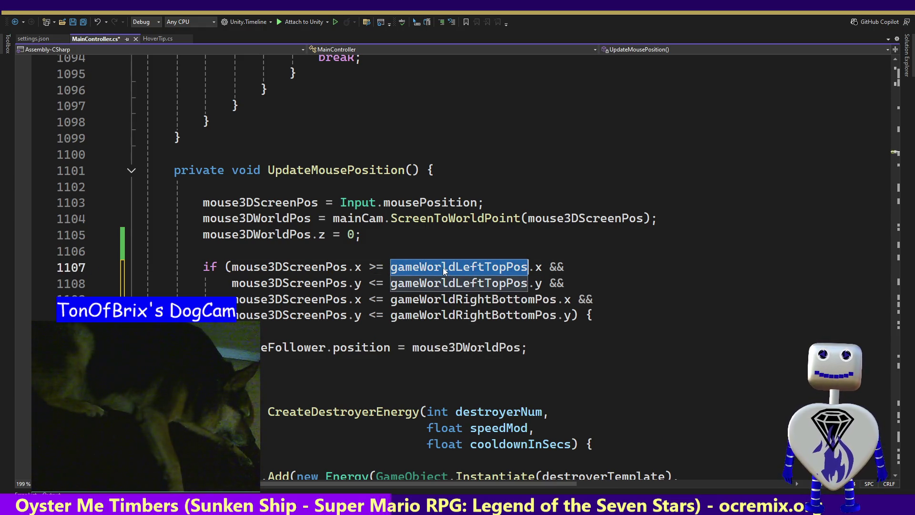
{"action": "type", "text": "g"}
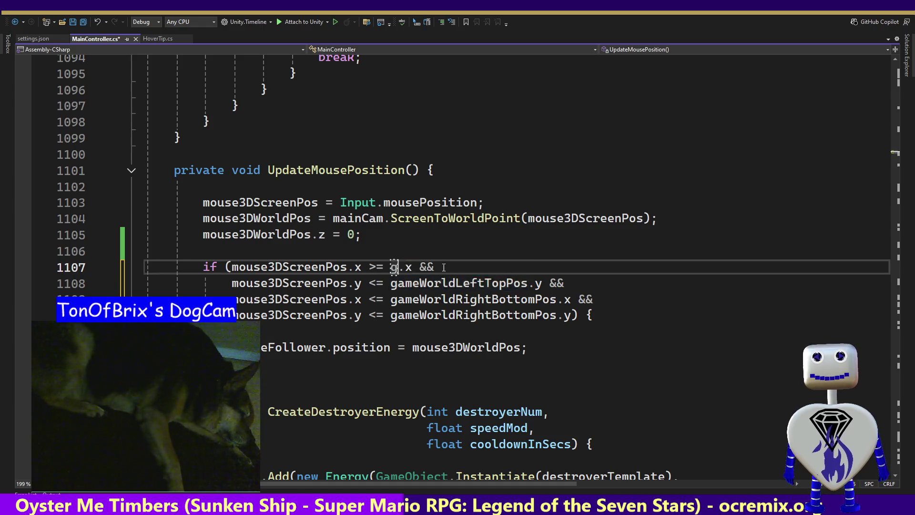
{"action": "type", "text": "a"}
{"action": "key", "text": "Tab"}
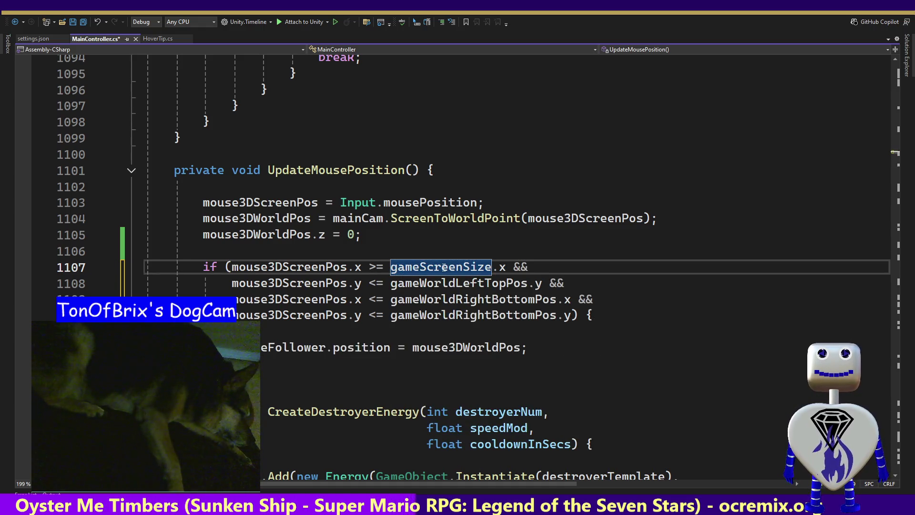
{"action": "key", "text": "Right"}
{"action": "key", "text": "Right"}
{"action": "type", "text": "Min"}
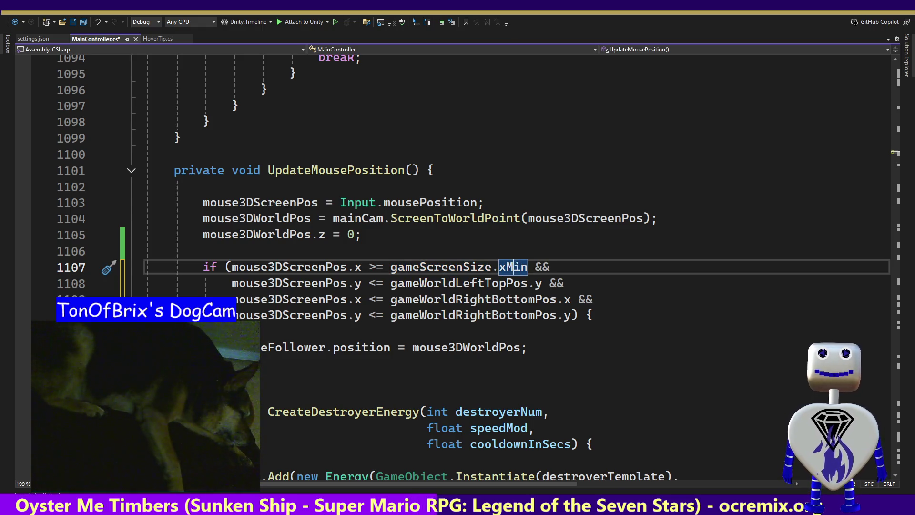
{"action": "key", "text": "Down"}
{"action": "key", "text": "ctrl+Left"}
{"action": "key", "text": "ctrl+Left"}
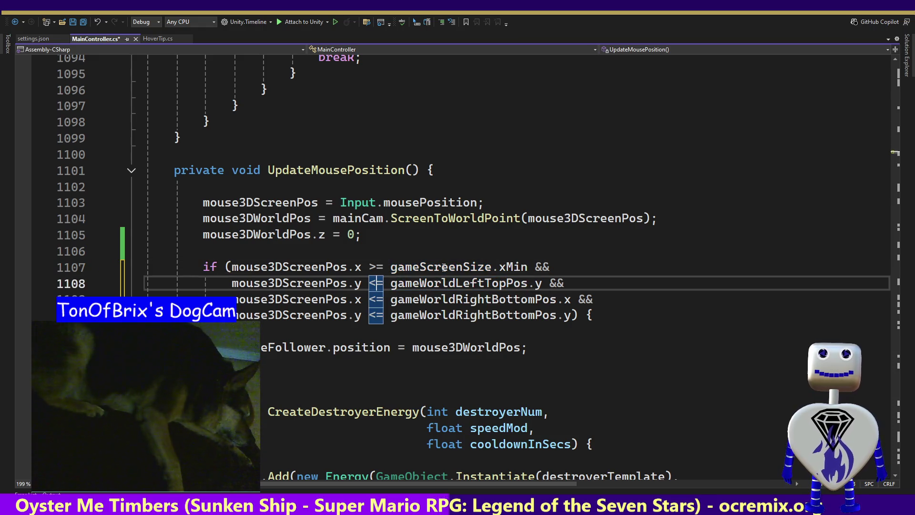
{"action": "key", "text": "Right"}
{"action": "key", "text": "Right"}
{"action": "key", "text": "Right"}
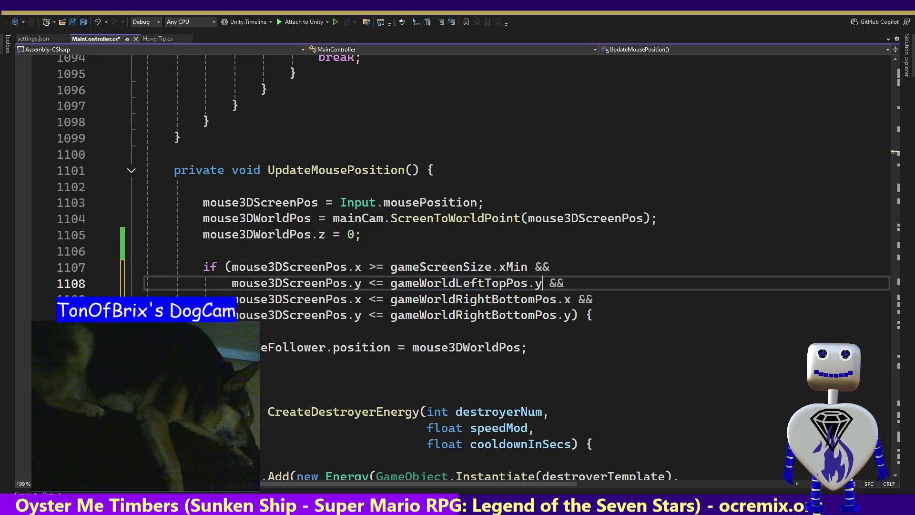
{"action": "type", "text": "Min"}
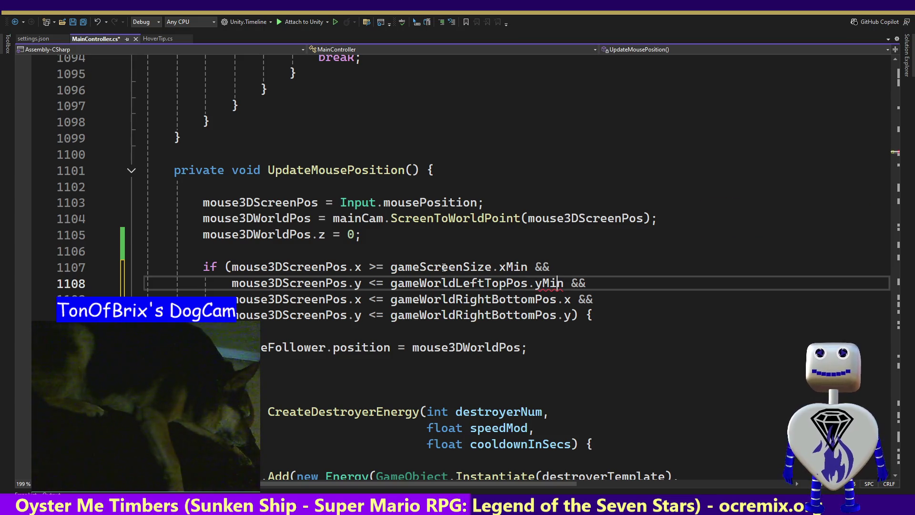
{"action": "key", "text": "Left"}
{"action": "key", "text": "Left"}
{"action": "key", "text": "Left"}
{"action": "key", "text": "BackSpace"}
{"action": "type", "text": ">"}
{"action": "key", "text": "Down"}
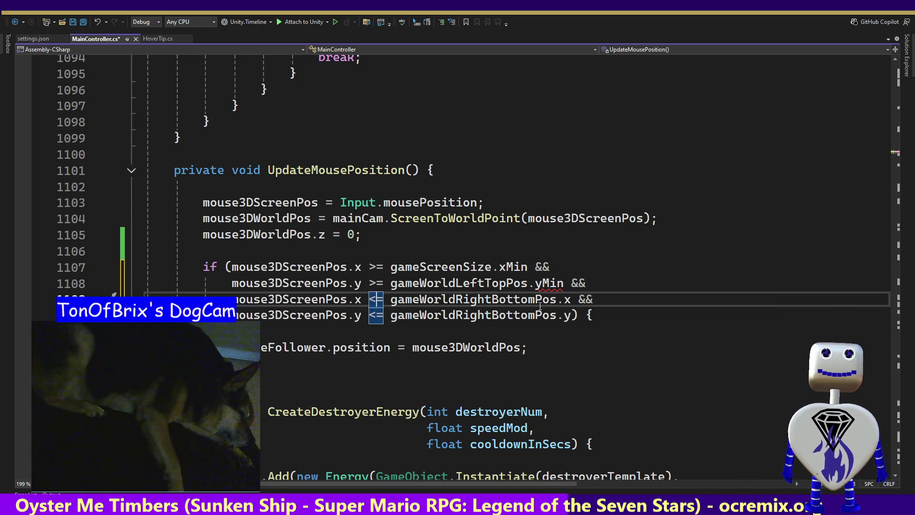
- Replace the remaining gameWorldLeftTopPos and gameWorldRightBottomPos bounds on lines 1108–1110 with gameScreenSize
{"action": "left_click", "coordinate": [541, 284]}
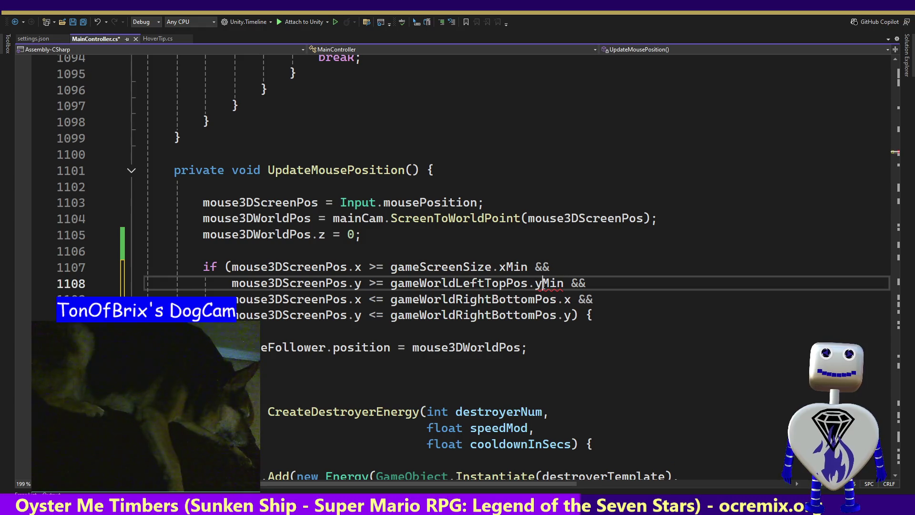
{"action": "left_click", "coordinate": [462, 268]}
{"action": "double_click", "coordinate": [462, 268]}
{"action": "key", "text": "ctrl+c"}
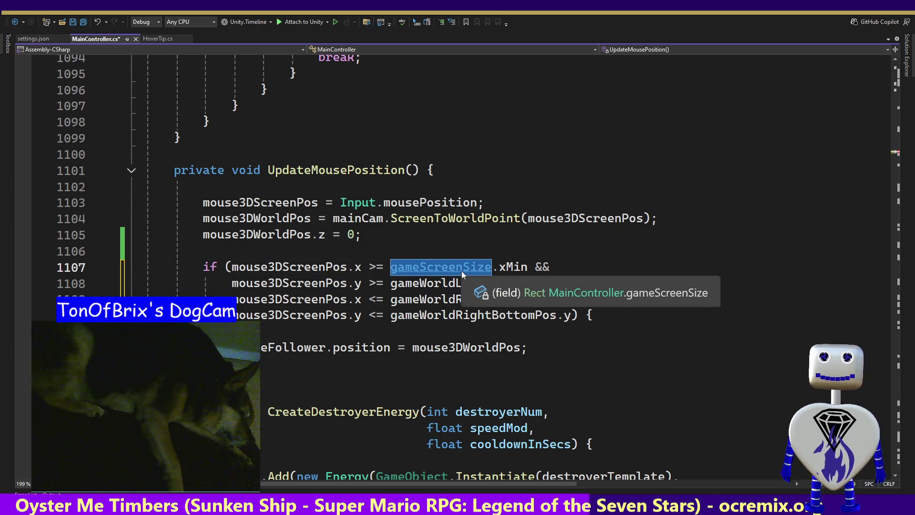
{"action": "double_click", "coordinate": [453, 284]}
{"action": "key", "text": "ctrl+v"}
{"action": "double_click", "coordinate": [453, 299]}
{"action": "key", "text": "ctrl+v"}
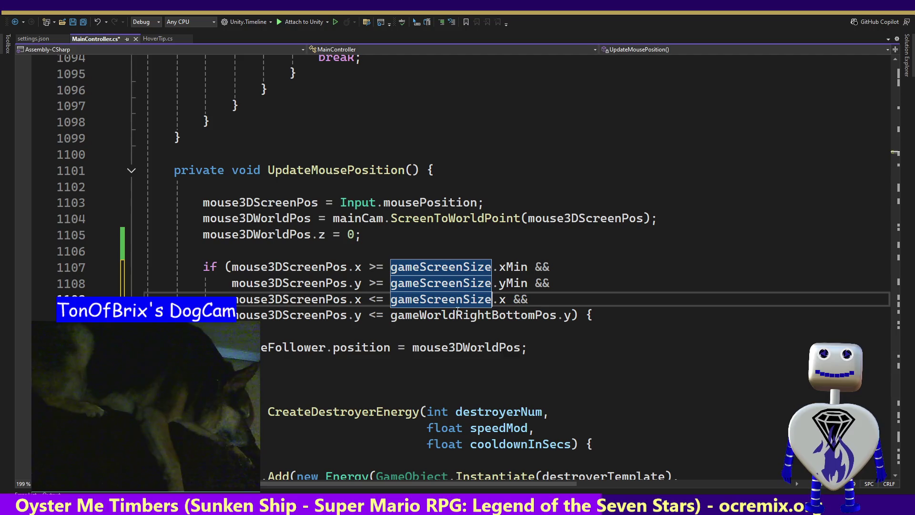
{"action": "double_click", "coordinate": [457, 316]}
{"action": "key", "text": "ctrl+v"}
- Set lines 1109–1110 to gameScreenSize.xMax and .yMax, save MainController.cs, and switch to Unity
{"action": "double_click", "coordinate": [502, 299]}
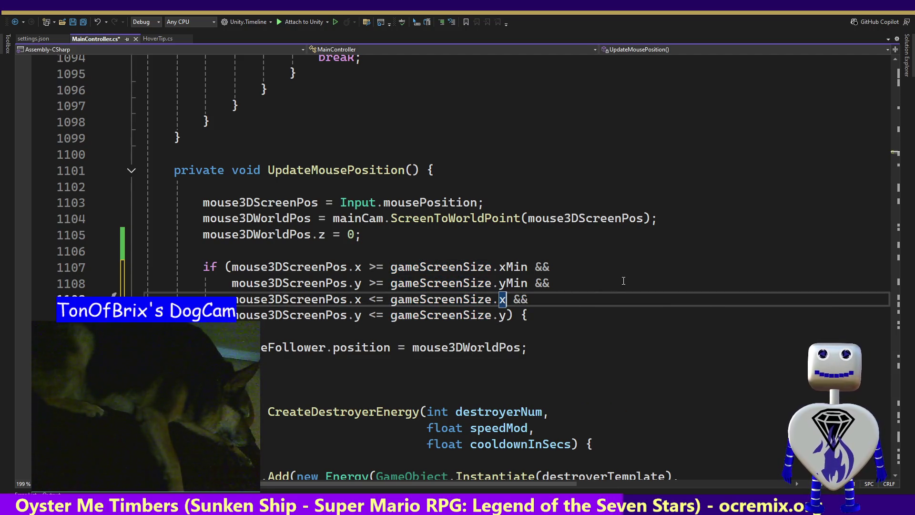
{"action": "type", "text": "xMax"}
{"action": "key", "text": "Down"}
{"action": "key", "text": "Left"}
{"action": "key", "text": "Left"}
{"action": "type", "text": "Max"}
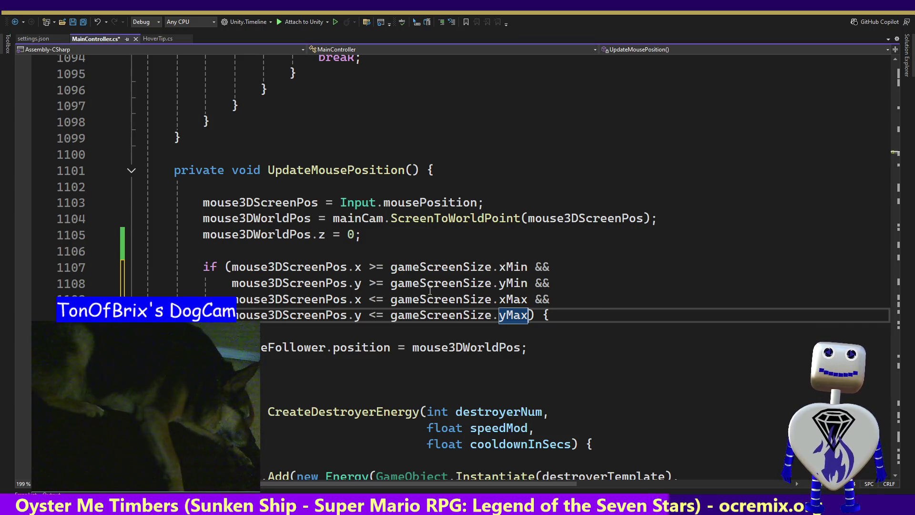
{"action": "key", "text": "ctrl+s"}
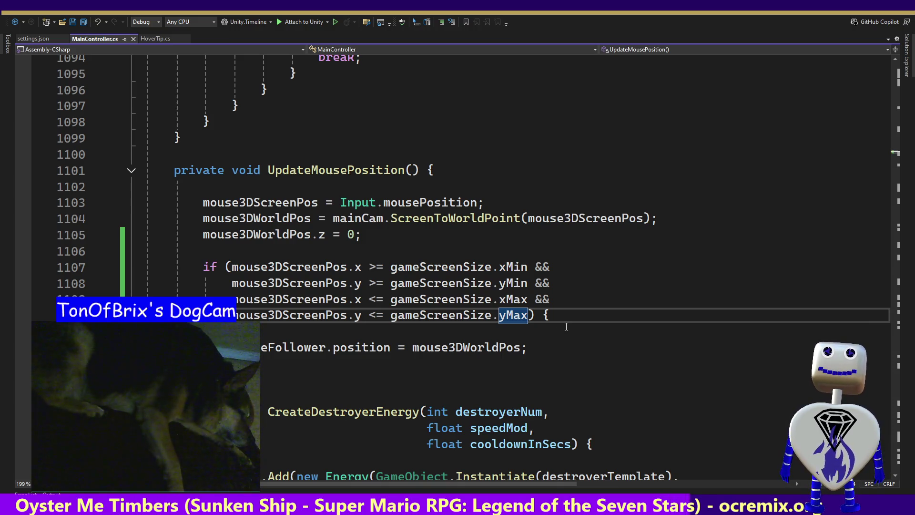
{"action": "key", "text": "alt+Tab"}
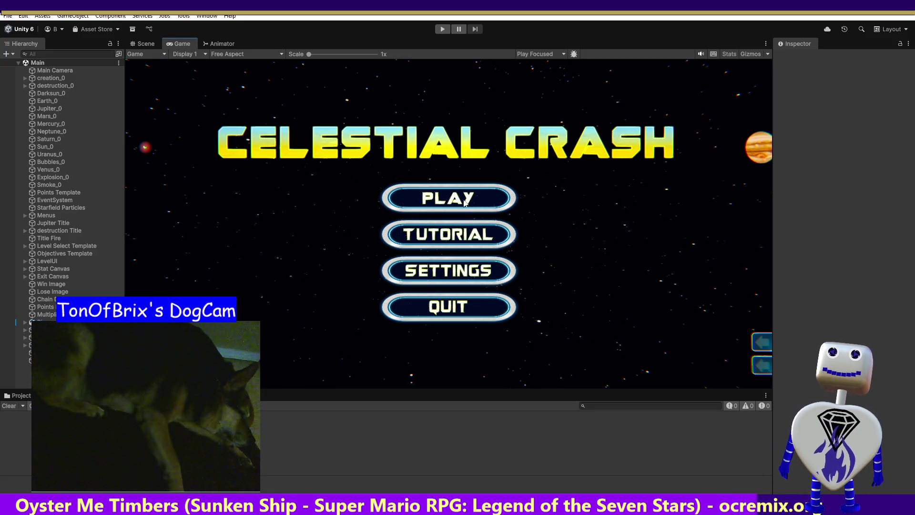
- Run and stop Celestial Crash twice to test mouse following, then return to MainController in Visual Studio
{"action": "left_click", "coordinate": [442, 29]}
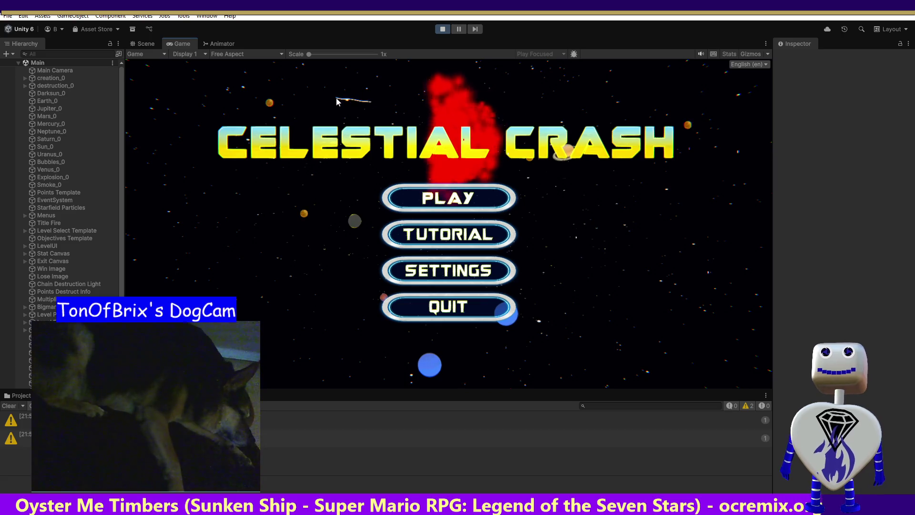
{"action": "left_click", "coordinate": [442, 29]}
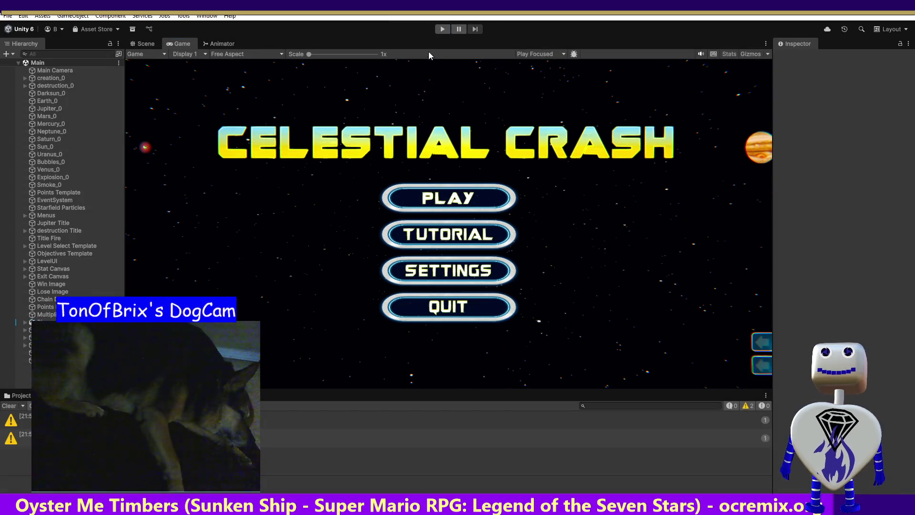
{"action": "left_click", "coordinate": [441, 29]}
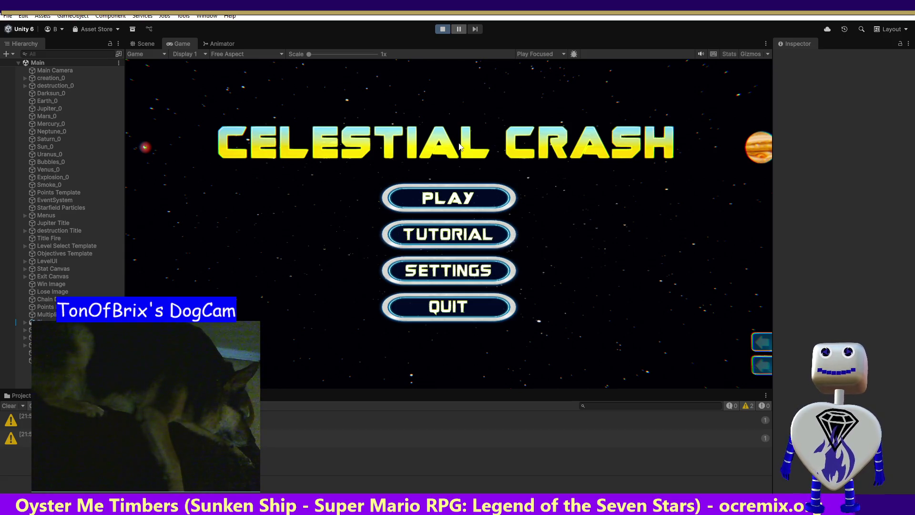
{"action": "left_click", "coordinate": [442, 29]}
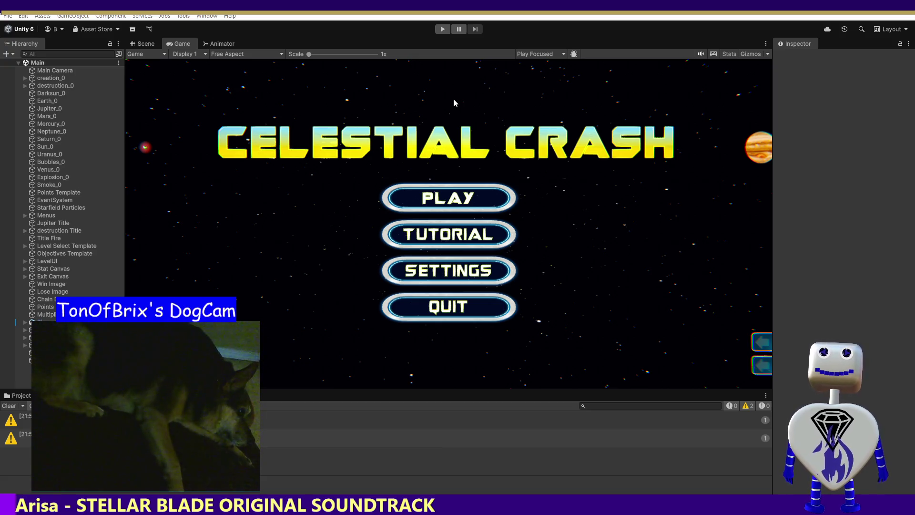
{"action": "key", "text": "alt+Tab"}
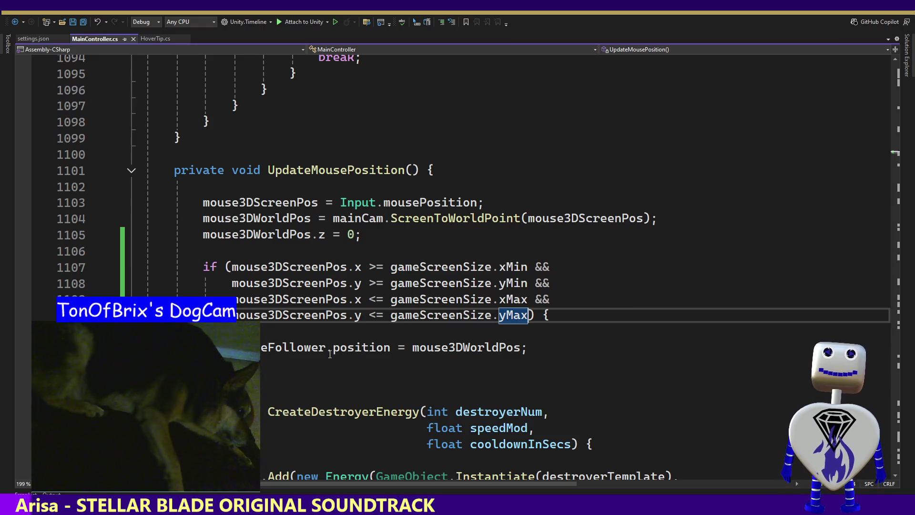
- Add the parameter 'bool setMouseFollowPos = true' to UpdateMousePosition
{"action": "double_click", "coordinate": [339, 170]}
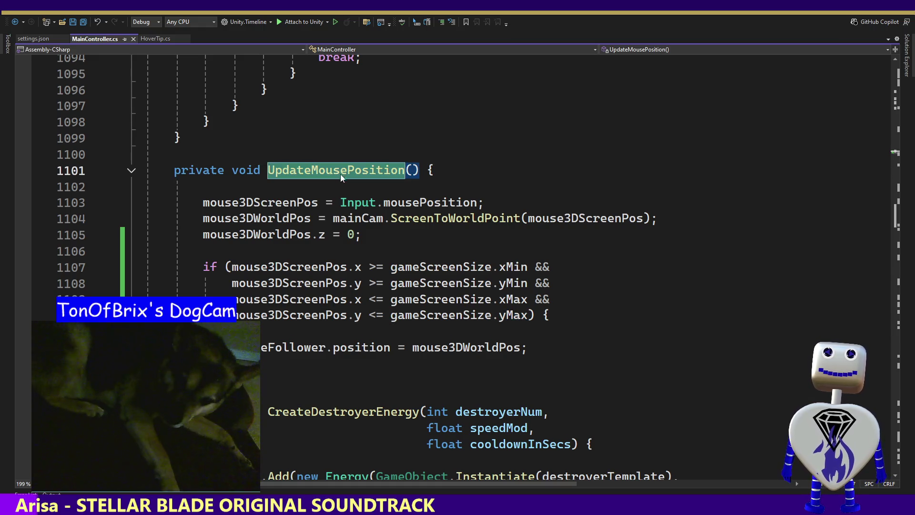
{"action": "left_click_drag", "start_coordinate": [553, 314], "coordinate": [563, 270]}
{"action": "left_click", "coordinate": [543, 298]}
{"action": "left_click", "coordinate": [413, 170]}
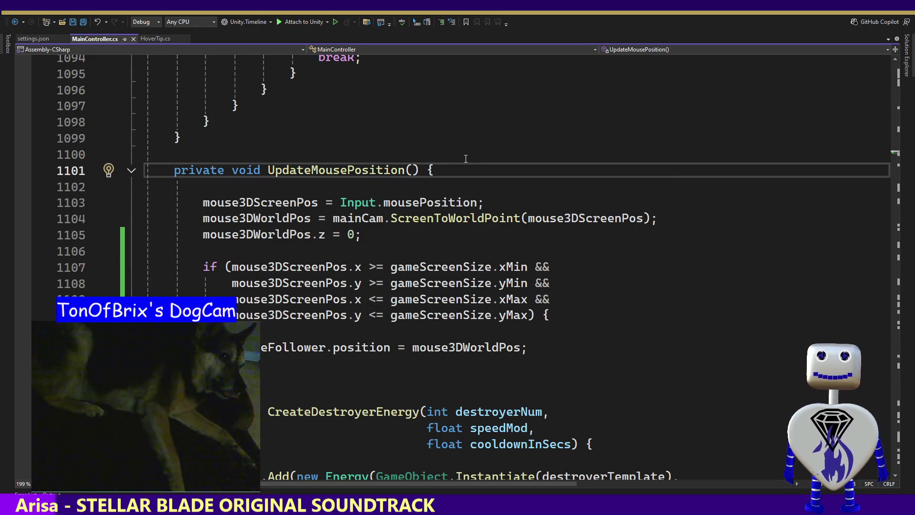
{"action": "type", "text": "bool "}
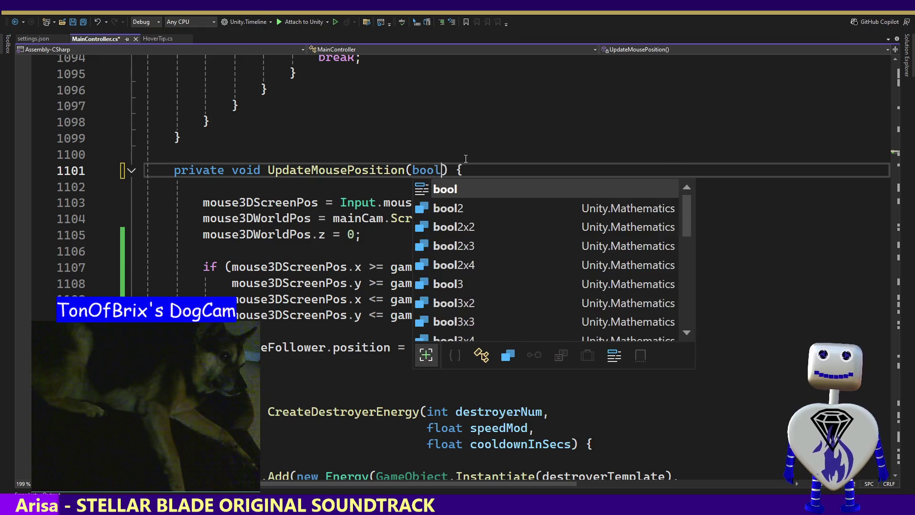
{"action": "type", "text": "set"}
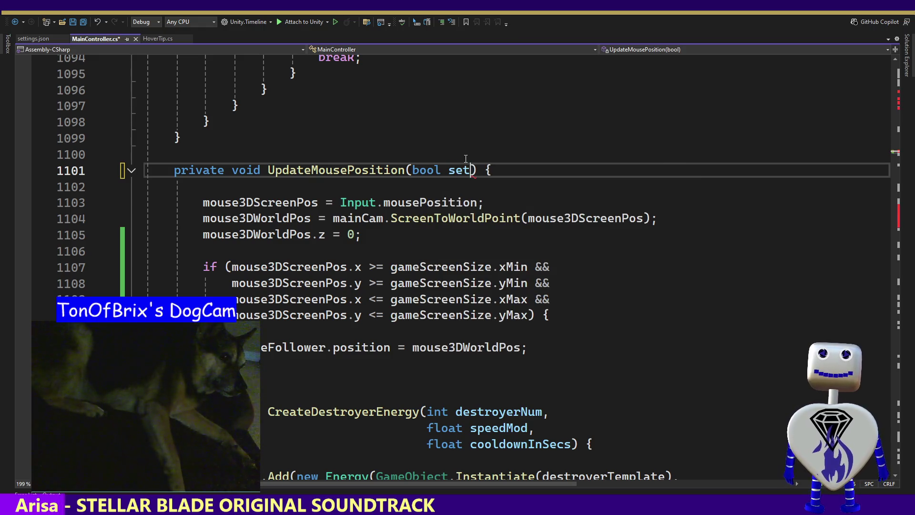
{"action": "type", "text": "Mouse"}
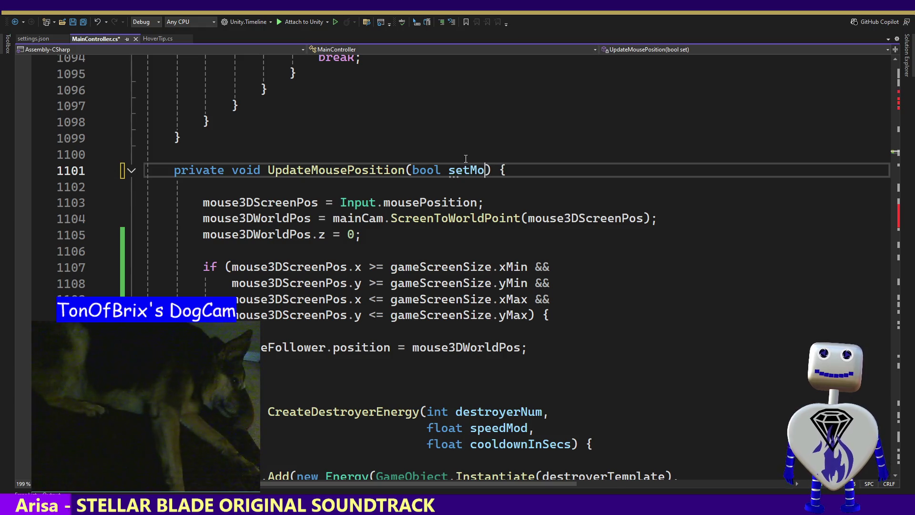
{"action": "type", "text": "Folloer"}
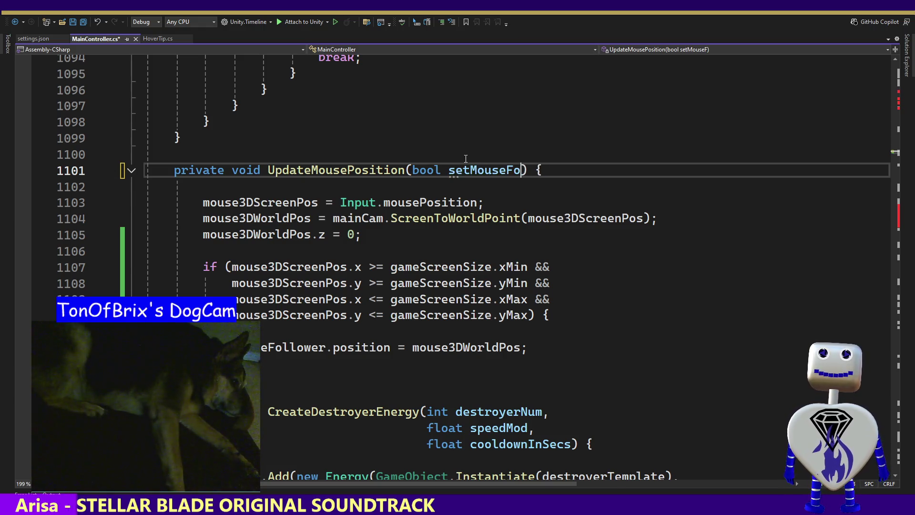
{"action": "key", "text": "BackSpace"}
{"action": "key", "text": "BackSpace"}
{"action": "key", "text": "BackSpace"}
{"action": "type", "text": "o"}
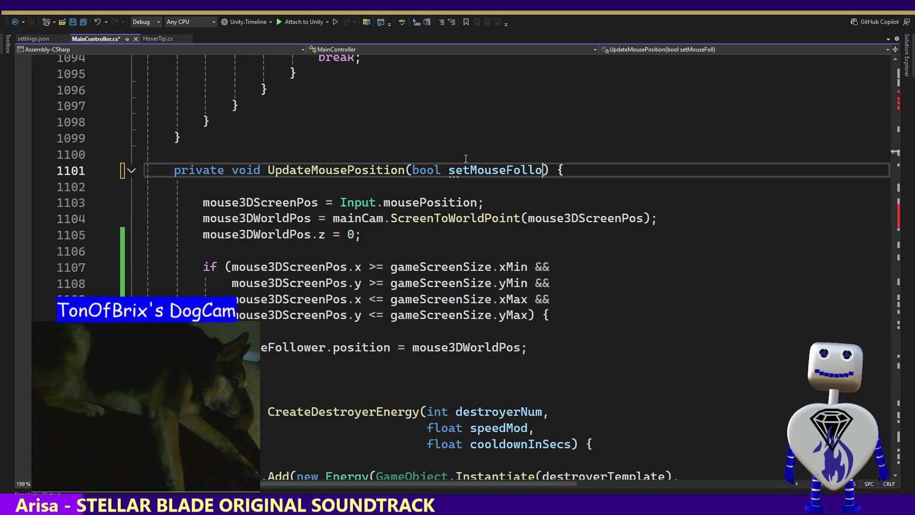
{"action": "type", "text": "w"}
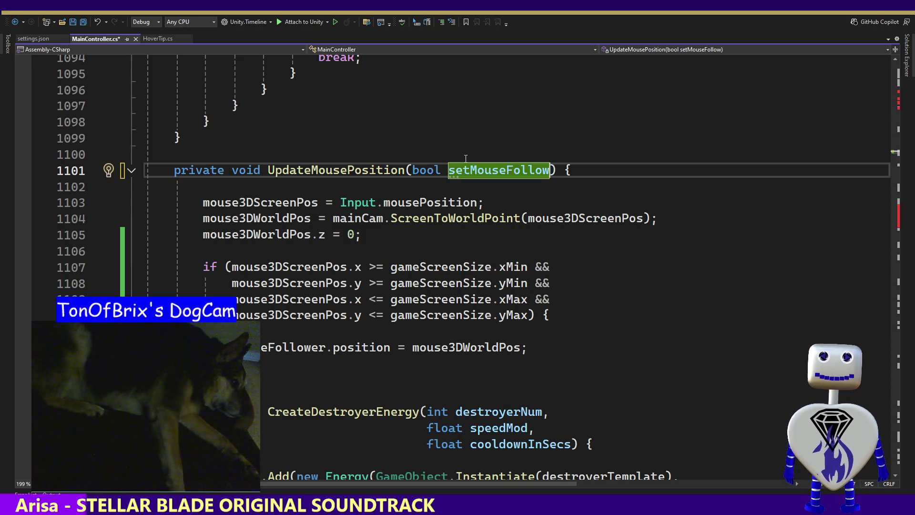
{"action": "type", "text": "Pos"}
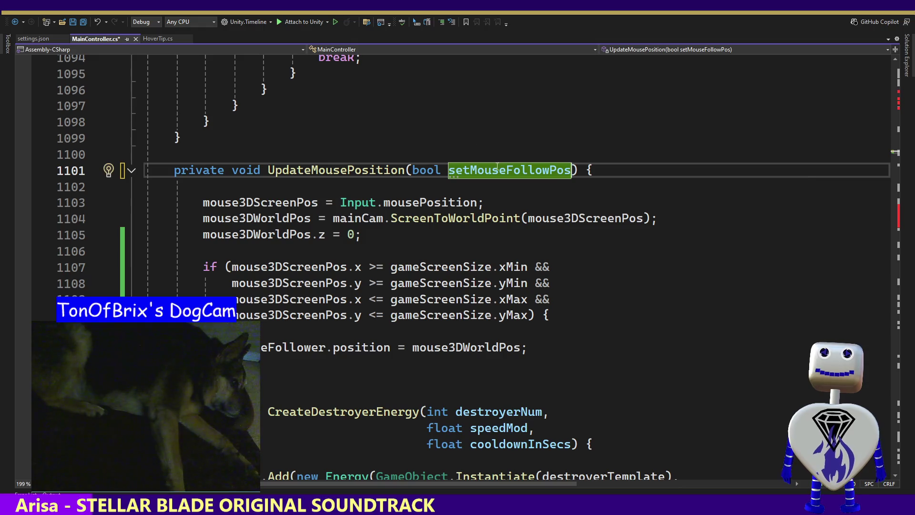
{"action": "mouse_move", "coordinate": [551, 170]}
{"action": "key", "text": "Right"}
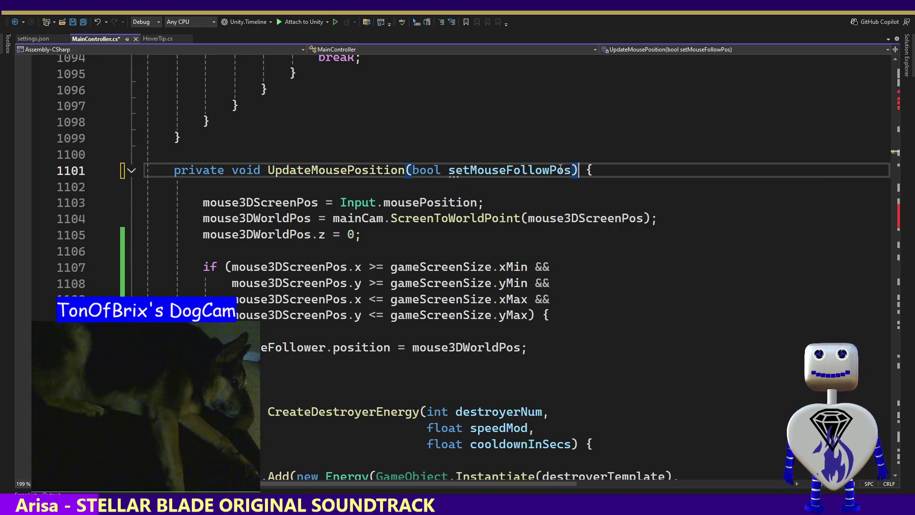
{"action": "key", "text": "Left"}
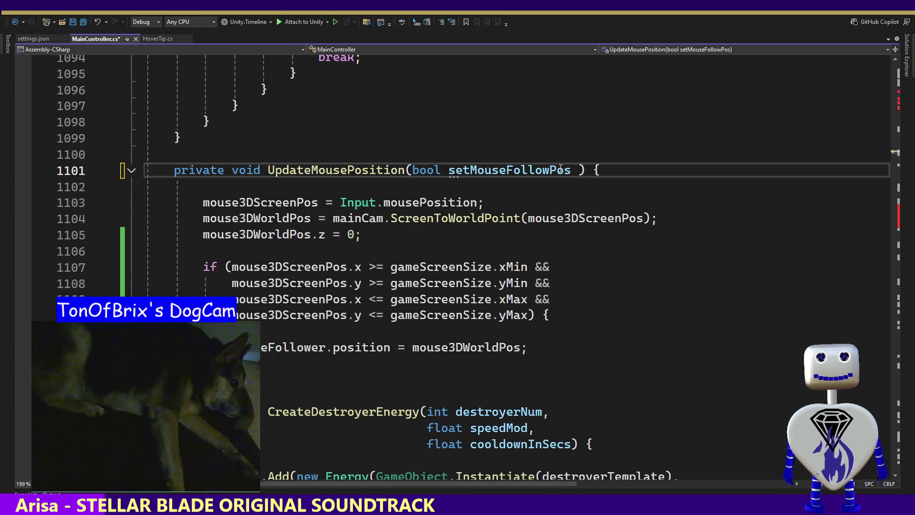
{"action": "type", "text": "= true"}
{"action": "key", "text": "Escape"}
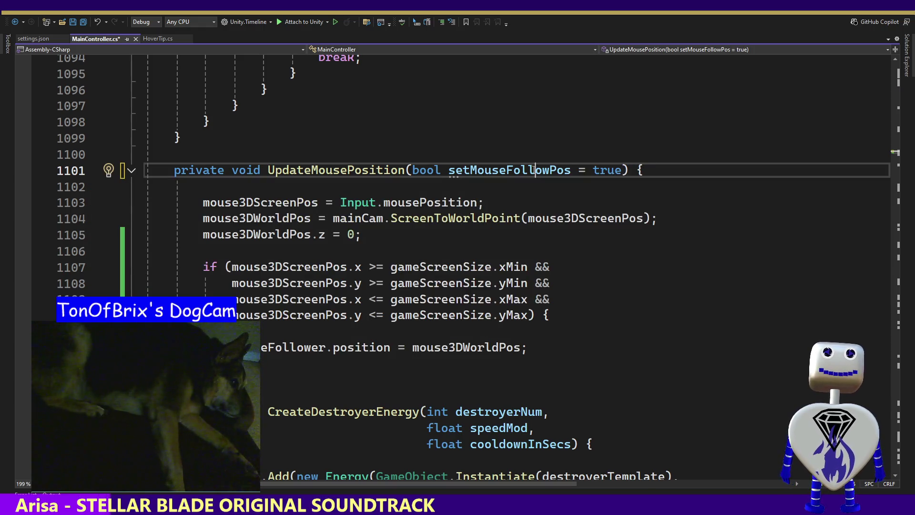
- Replace the four-line bounds condition in the if with setMouseFollowPos
{"action": "double_click", "coordinate": [530, 176]}
{"action": "left_click_drag", "start_coordinate": [528, 315], "coordinate": [239, 267]}
{"action": "key", "text": "ctrl+v"}
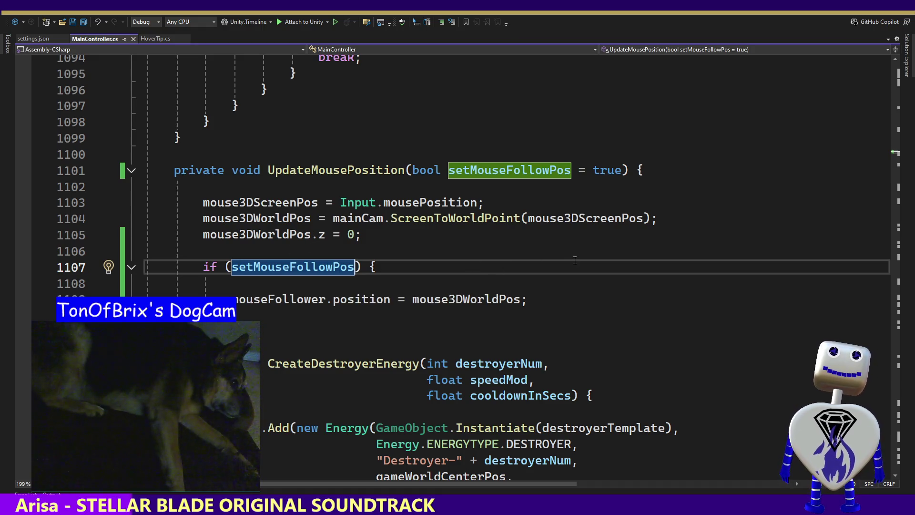
{"action": "left_click", "coordinate": [338, 170]}
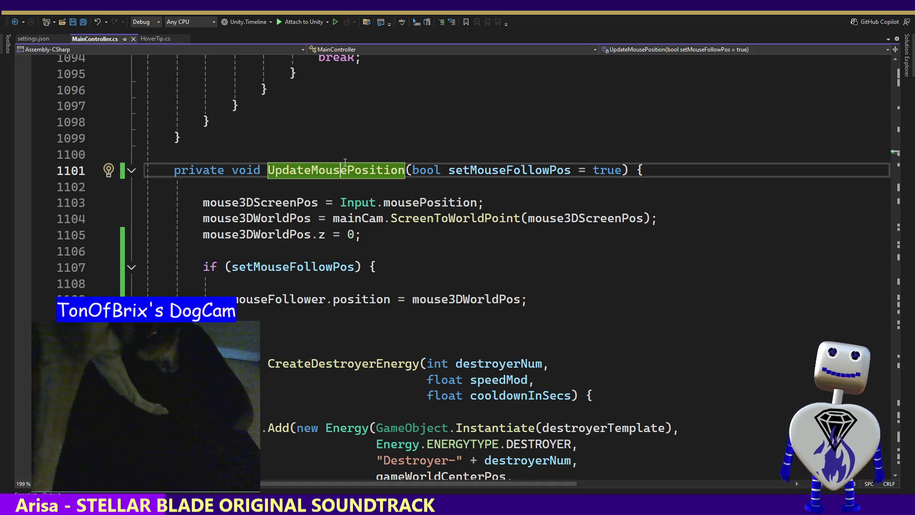
{"action": "right_click", "coordinate": [345, 166]}
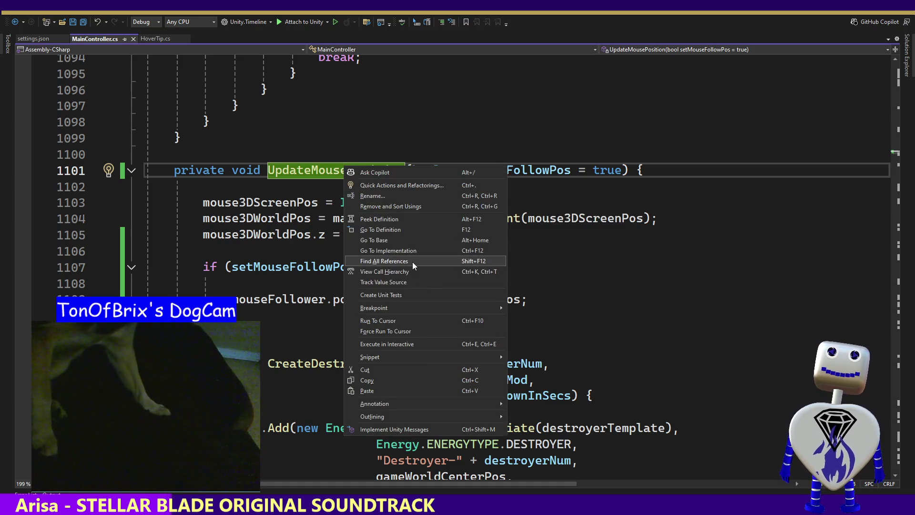
- Change the line 356 call in Start to UpdateMousePosition(false) and save the script
{"action": "left_click", "coordinate": [412, 261]}
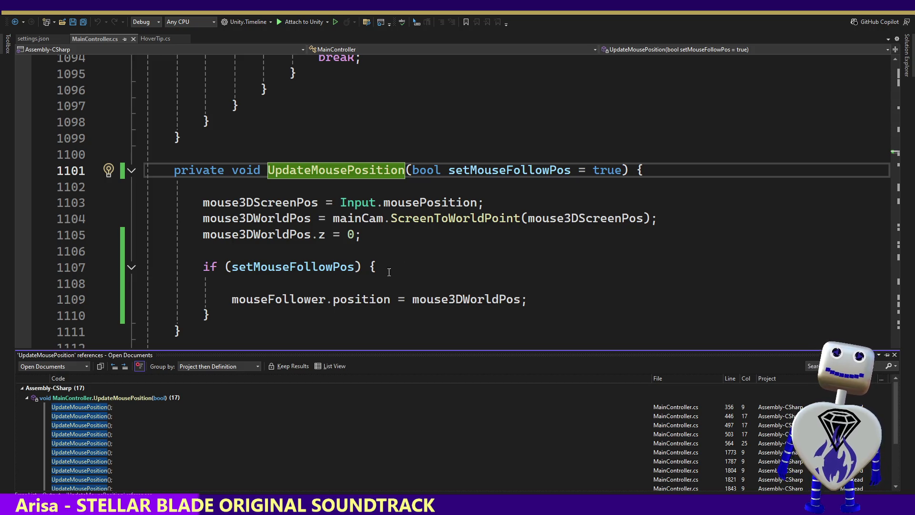
{"action": "double_click", "coordinate": [87, 406]}
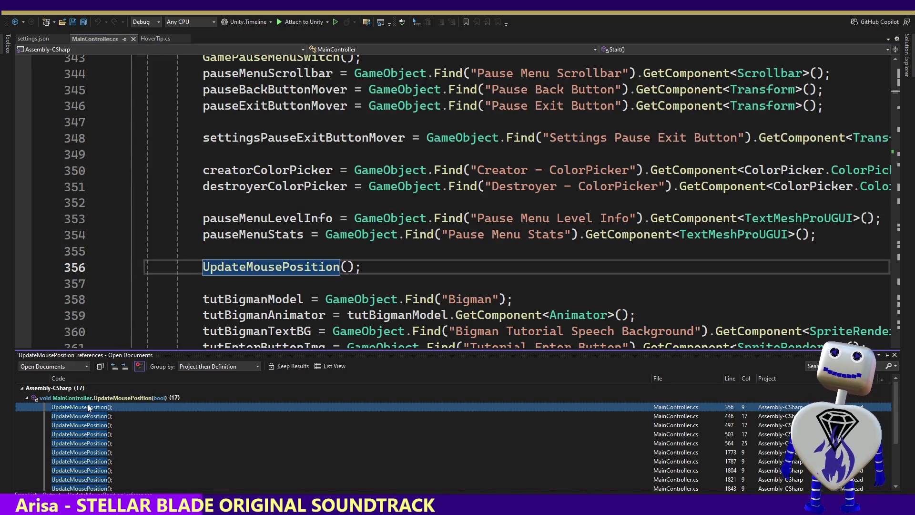
{"action": "left_click", "coordinate": [348, 266]}
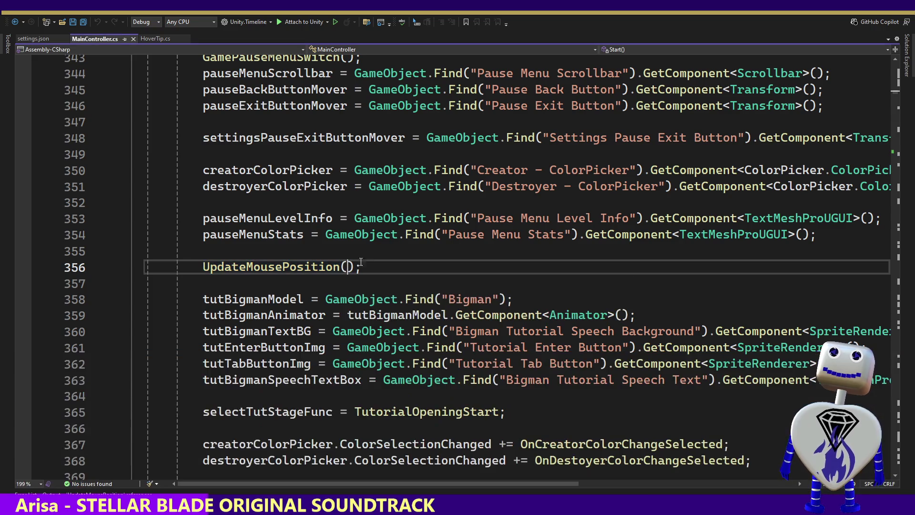
{"action": "type", "text": "false"}
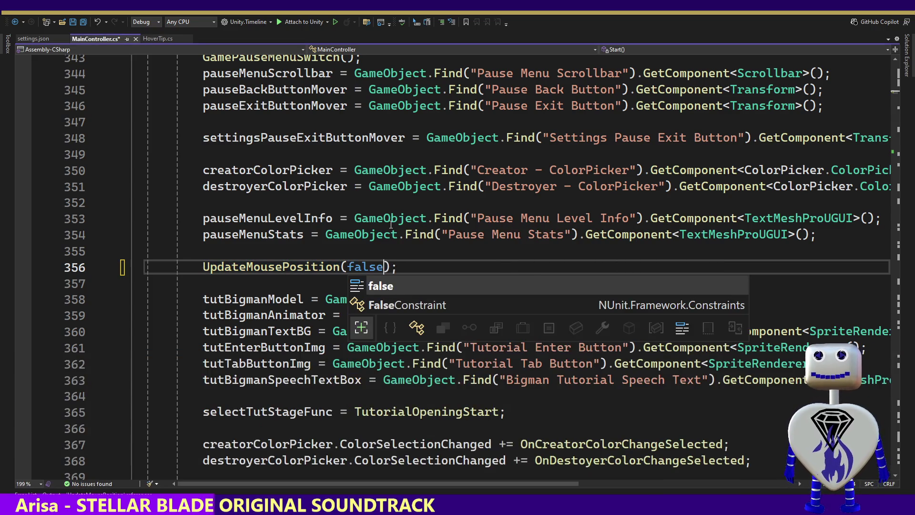
{"action": "left_click", "coordinate": [426, 201]}
{"action": "key", "text": "ctrl+s"}
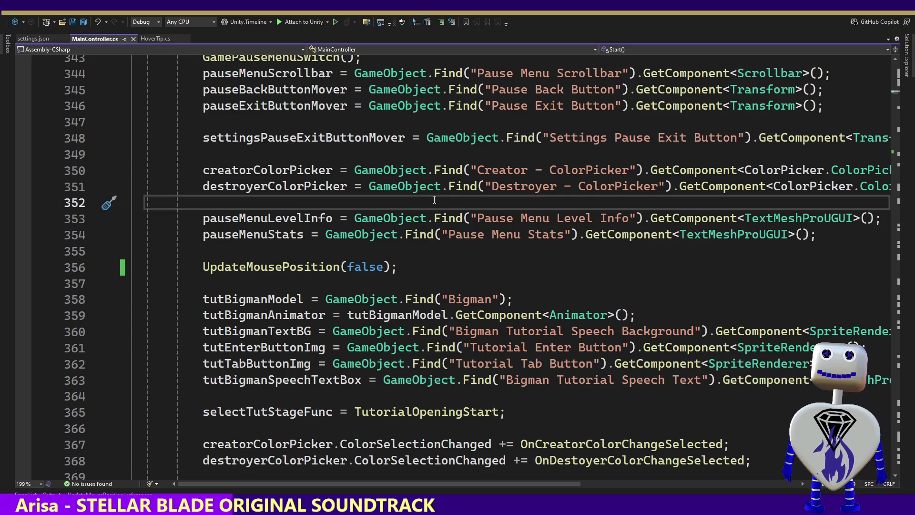
{"action": "key", "text": "alt+Tab"}
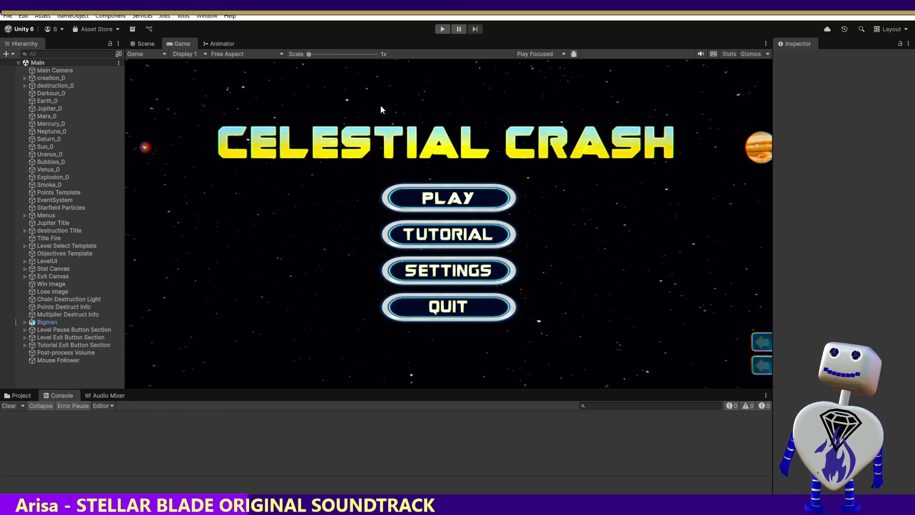
- Run Celestial Crash in play mode to check the title screen, then stop it
{"action": "left_click", "coordinate": [442, 29]}
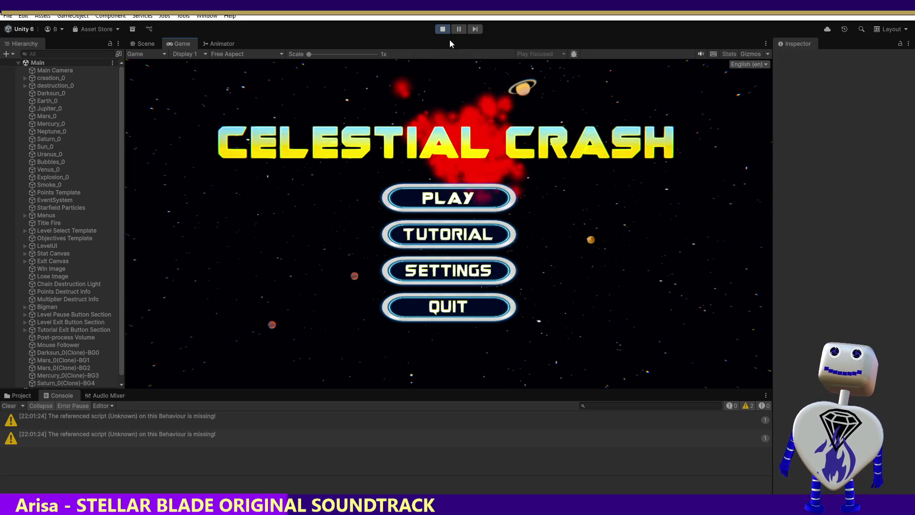
{"action": "key", "text": "ctrl+p"}
{"action": "key", "text": "ctrl+p"}
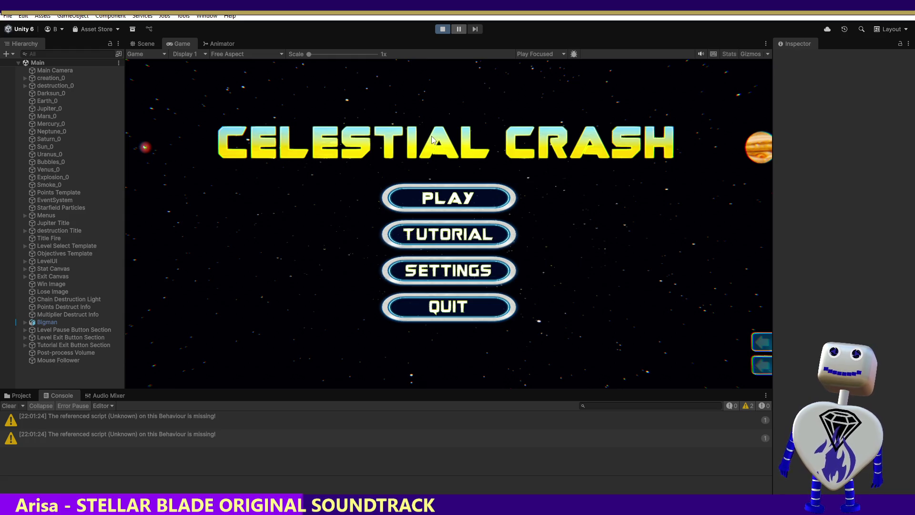
{"action": "left_click", "coordinate": [442, 29]}
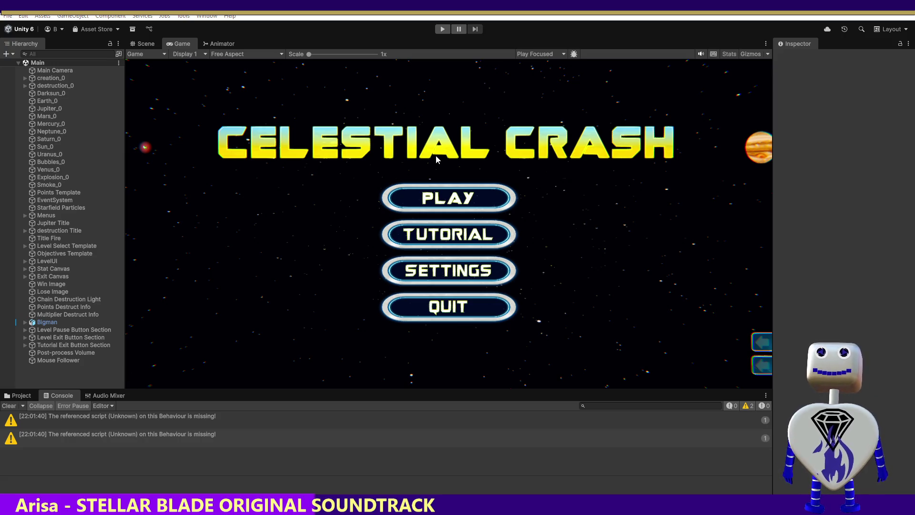
- Back in Visual Studio, select the UpdateMousePosition call on line 356
{"action": "key", "text": "alt+Tab"}
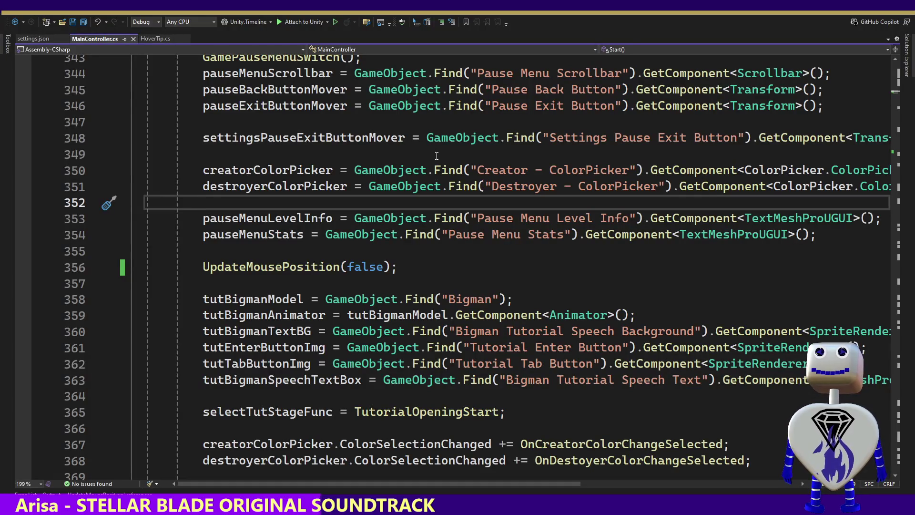
{"action": "left_click", "coordinate": [292, 272]}
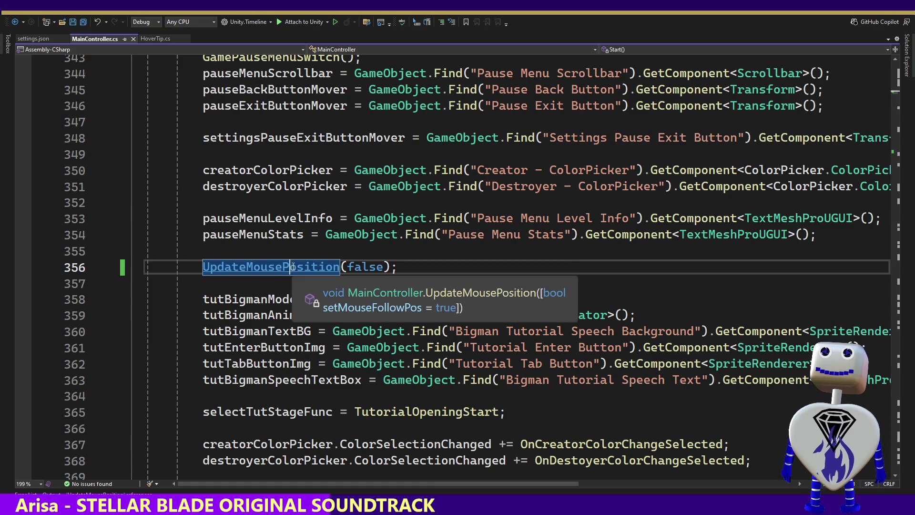
{"action": "right_click", "coordinate": [292, 266]}
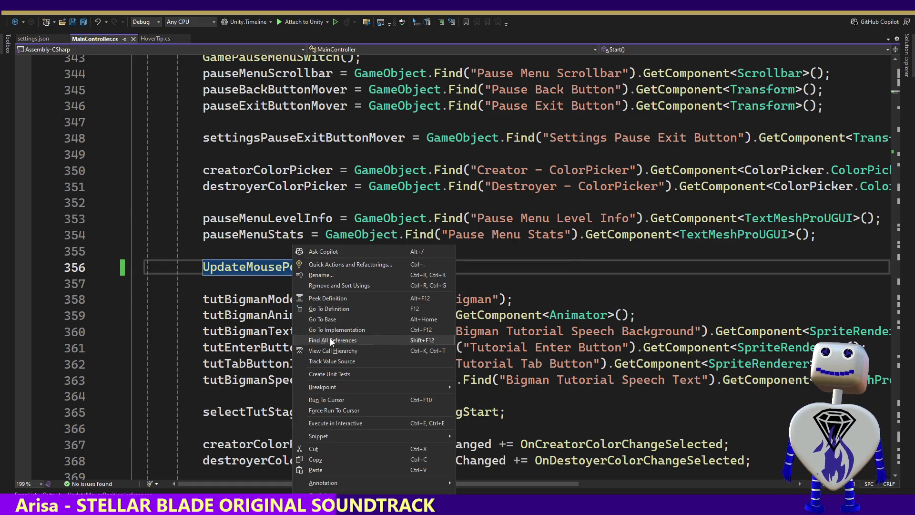
- List the 17 UpdateMousePosition references and inspect the calls on lines 446, 497 and 503
{"action": "left_click", "coordinate": [332, 340]}
{"action": "left_click", "coordinate": [103, 416]}
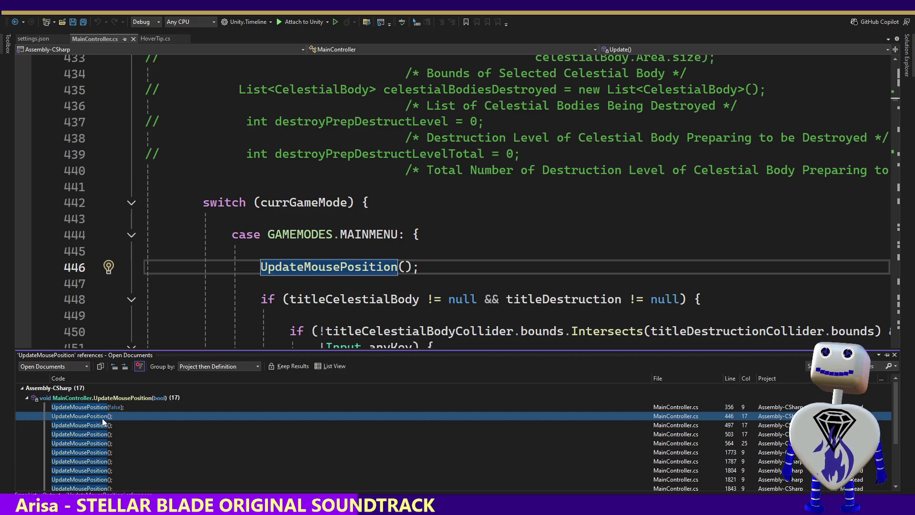
{"action": "left_click", "coordinate": [99, 425]}
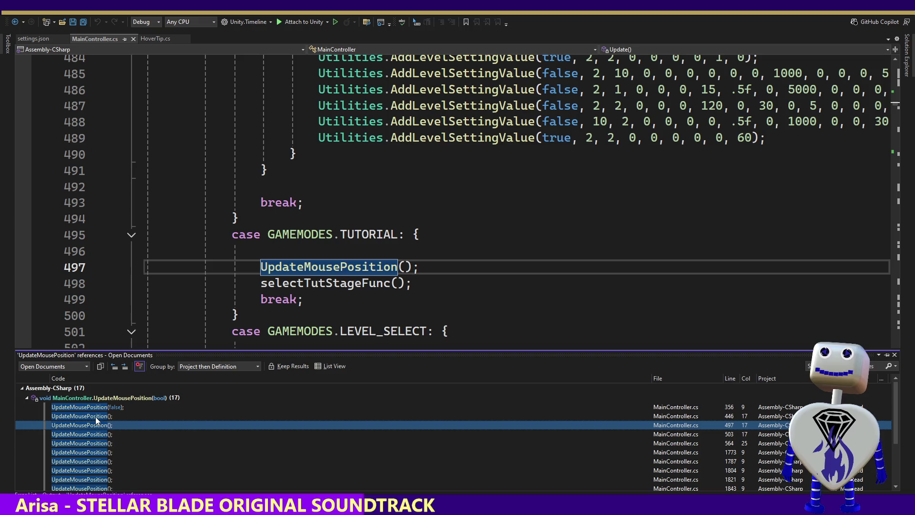
{"action": "left_click", "coordinate": [95, 415]}
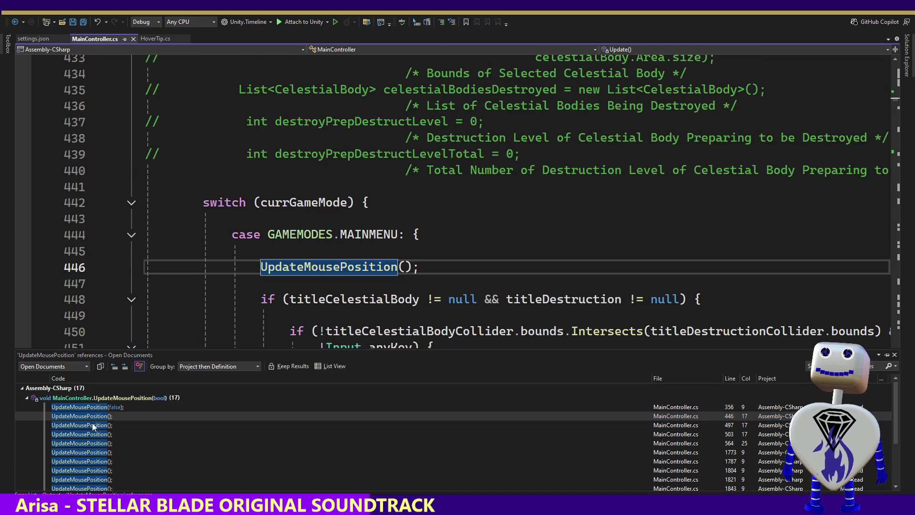
{"action": "left_click", "coordinate": [95, 425]}
{"action": "left_click", "coordinate": [95, 434]}
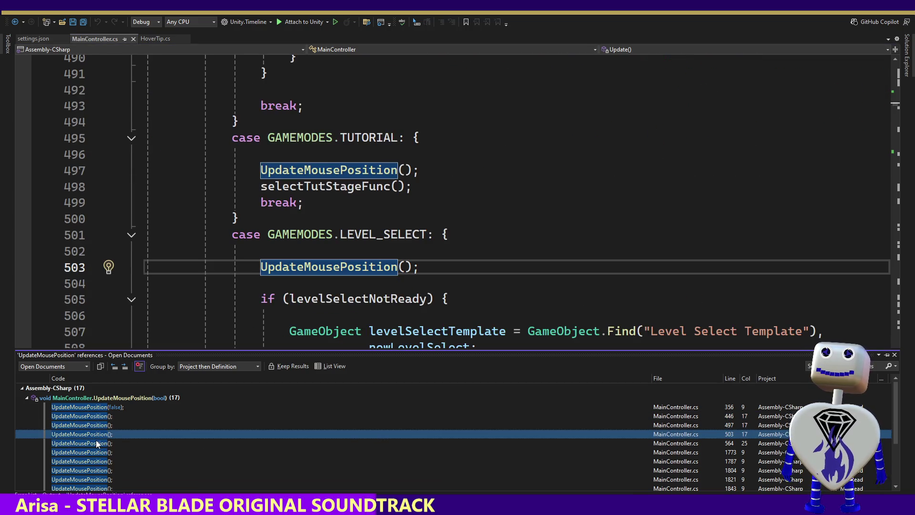
{"action": "left_click", "coordinate": [91, 416]}
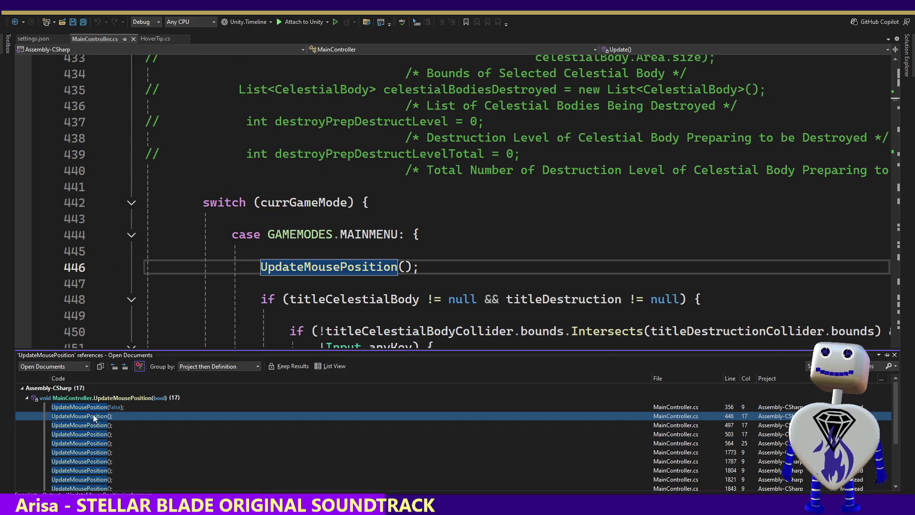
{"action": "mouse_move", "coordinate": [385, 268]}
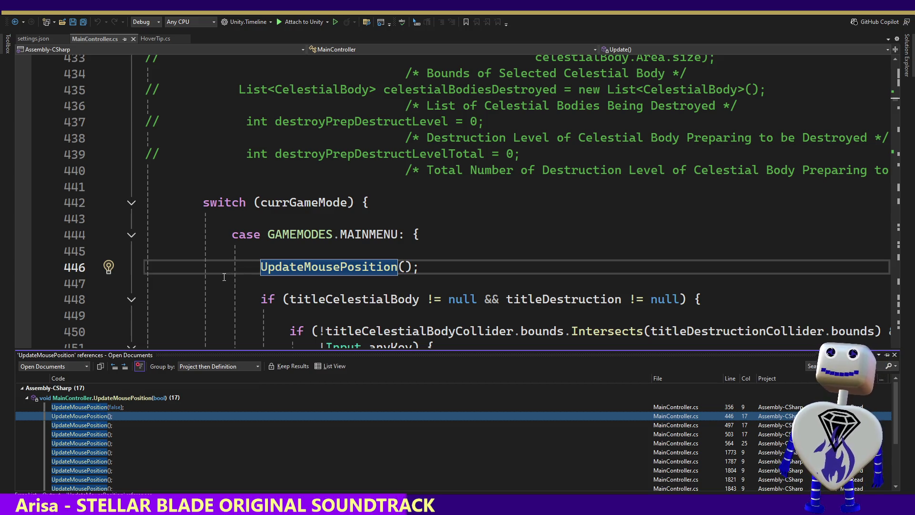
{"action": "left_click", "coordinate": [228, 259]}
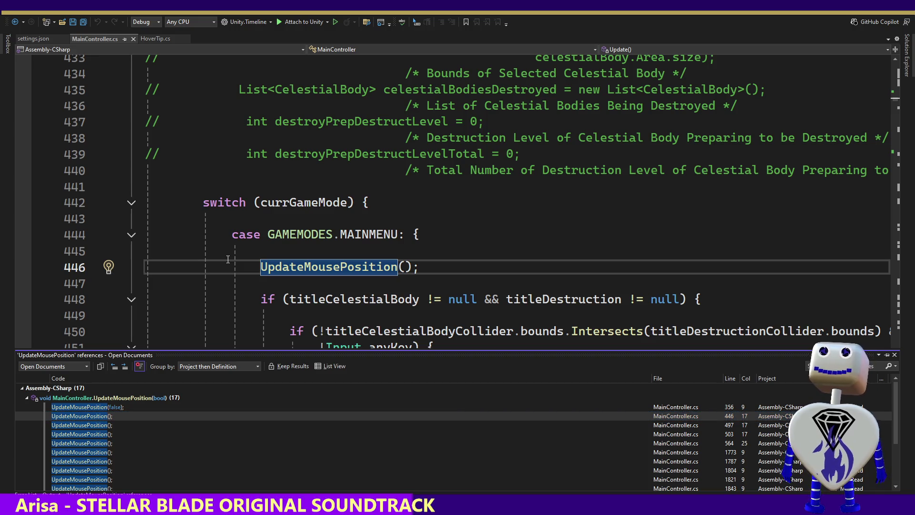
- Set the Mouse Follower's Transform Position X and Y to 0, then start play mode
{"action": "key", "text": "alt+Tab"}
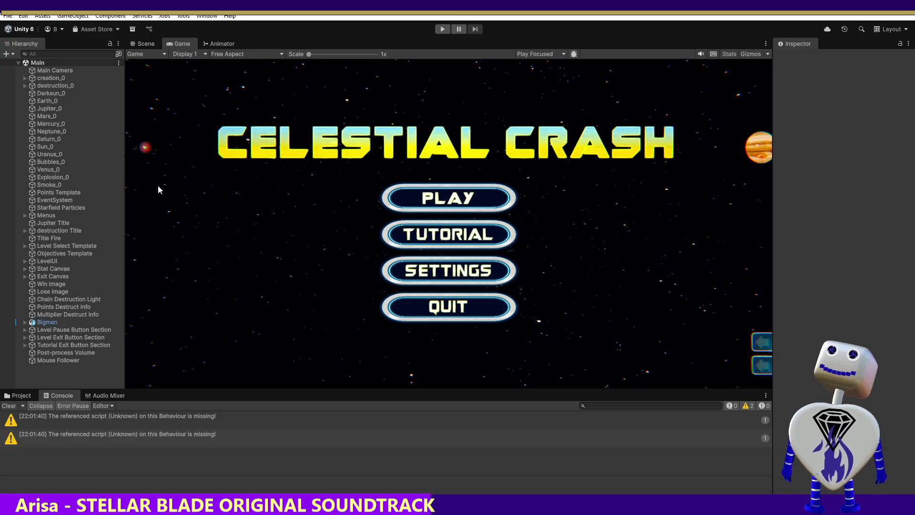
{"action": "left_click", "coordinate": [71, 360]}
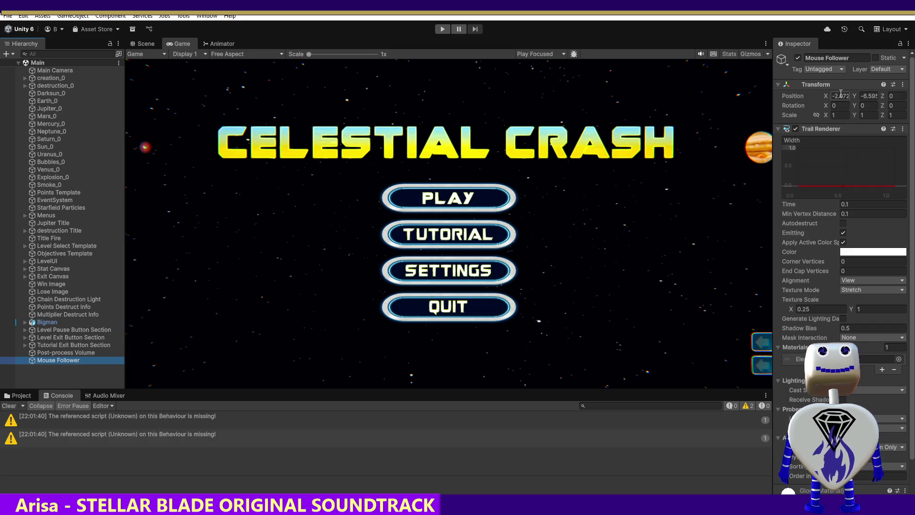
{"action": "left_click_drag", "start_coordinate": [834, 96], "coordinate": [849, 95]}
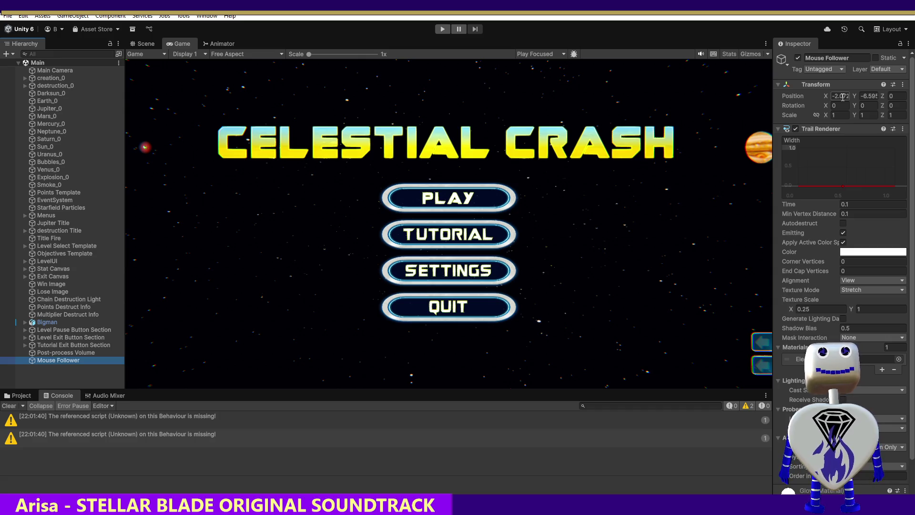
{"action": "left_click", "coordinate": [837, 95]}
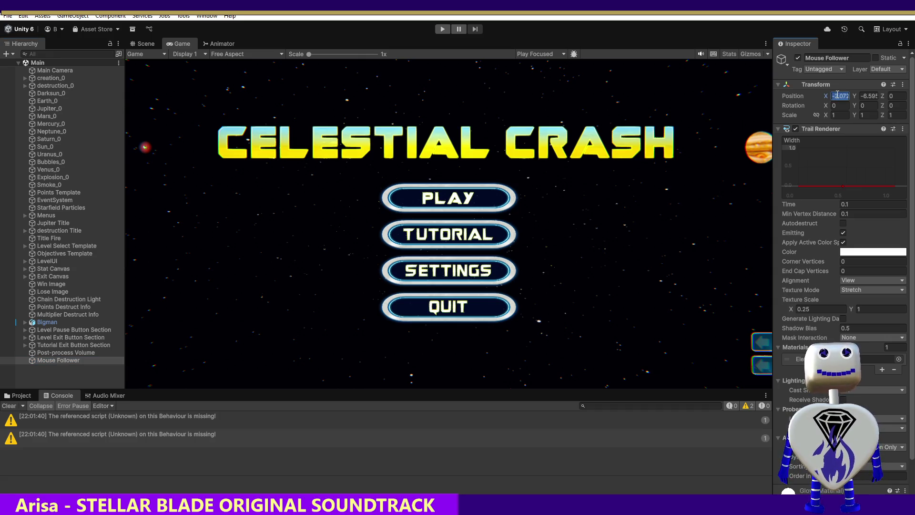
{"action": "type", "text": "0"}
{"action": "left_click", "coordinate": [861, 96]}
{"action": "type", "text": "0"}
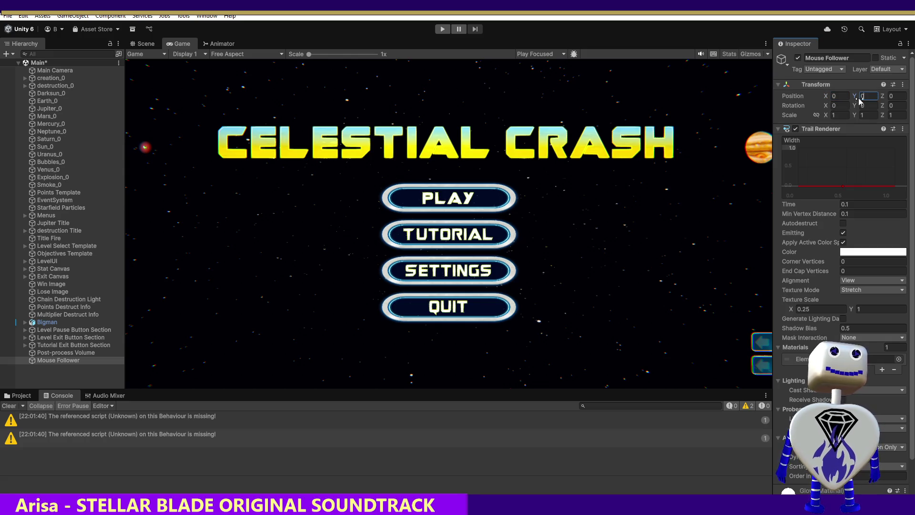
{"action": "left_click", "coordinate": [634, 124]}
{"action": "left_click", "coordinate": [442, 29]}
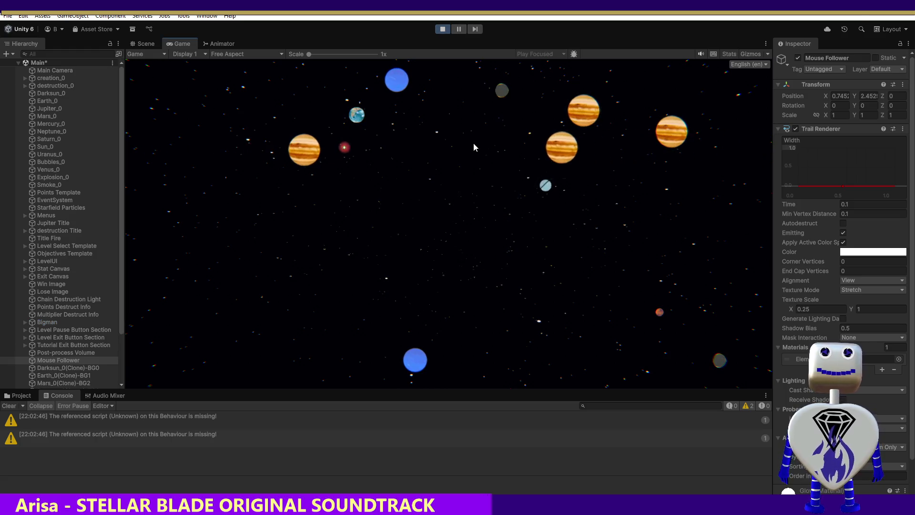
- Click the title Jupiter to explode it and reveal the menu, then stop play mode
{"action": "left_click", "coordinate": [474, 146]}
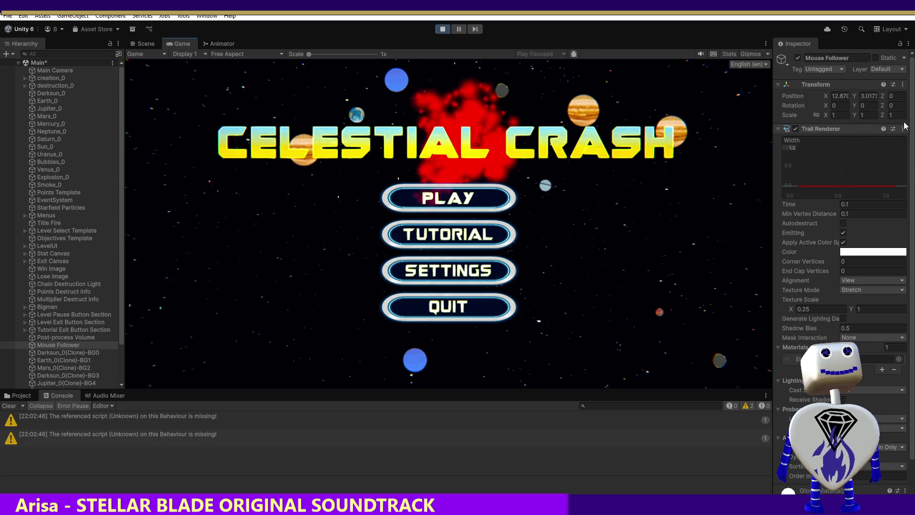
{"action": "scroll", "coordinate": [912, 123], "scroll_direction": "down", "scroll_amount": 3}
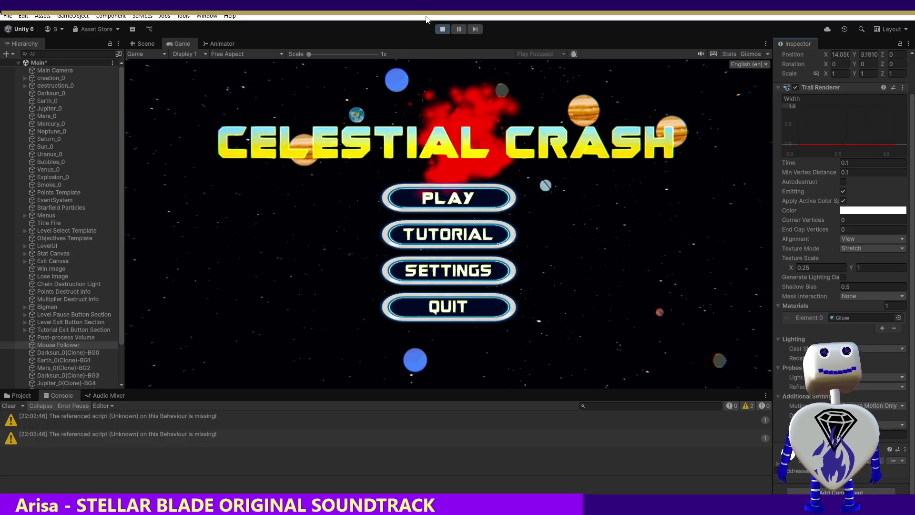
{"action": "left_click", "coordinate": [442, 29]}
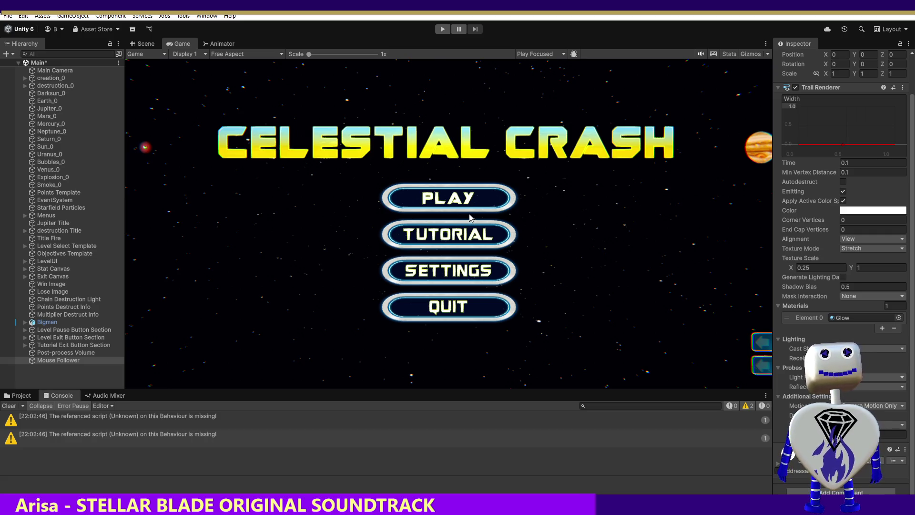
{"action": "scroll", "coordinate": [907, 143], "scroll_direction": "up", "scroll_amount": 3}
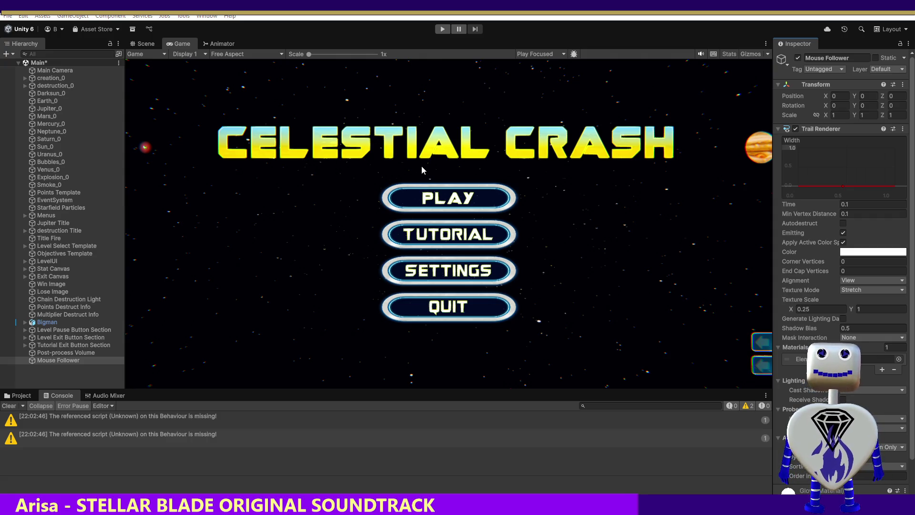
{"action": "key", "text": "alt+Tab"}
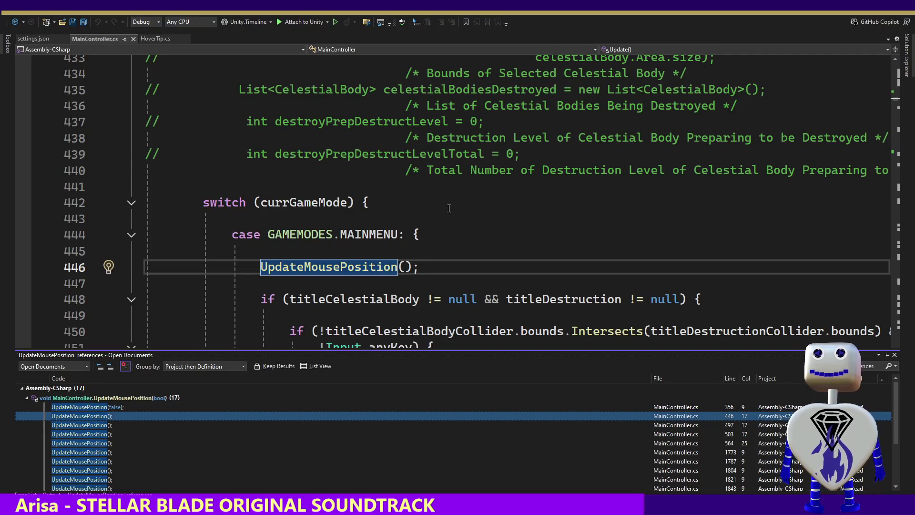
- Undo the bounds-check conditions and the added UpdateMousePosition parameter
{"action": "key", "text": "ctrl+z"}
{"action": "key", "text": "ctrl+z"}
{"action": "key", "text": "ctrl+z"}
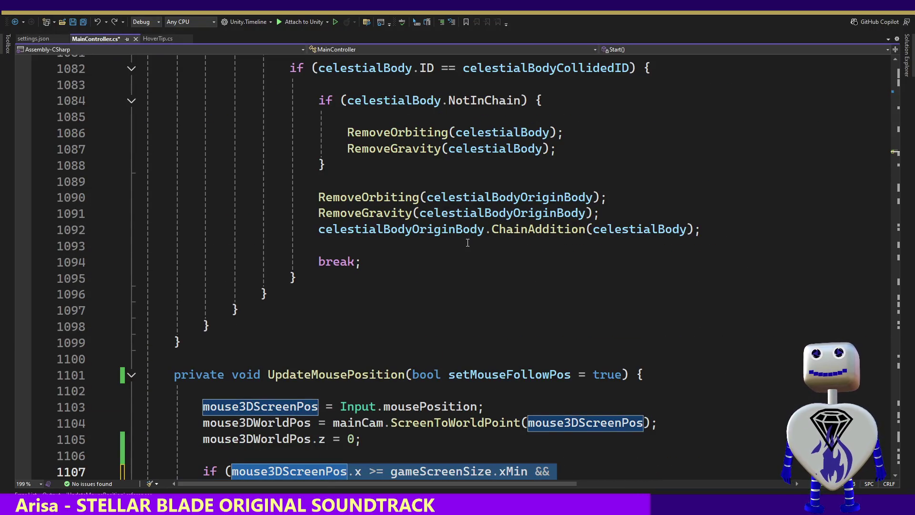
{"action": "key", "text": "ctrl+z"}
{"action": "key", "text": "ctrl+z"}
{"action": "key", "text": "ctrl+z"}
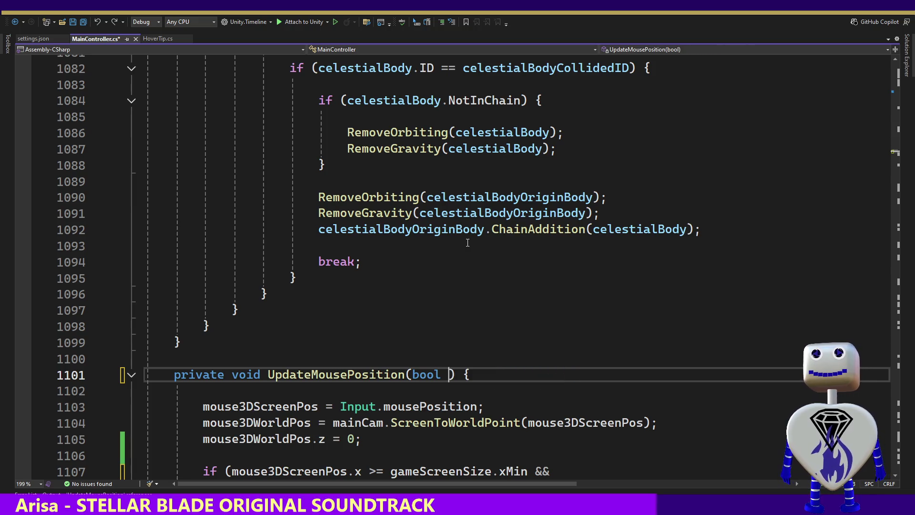
{"action": "key", "text": "ctrl+z"}
{"action": "key", "text": "ctrl+z"}
{"action": "key", "text": "ctrl+z"}
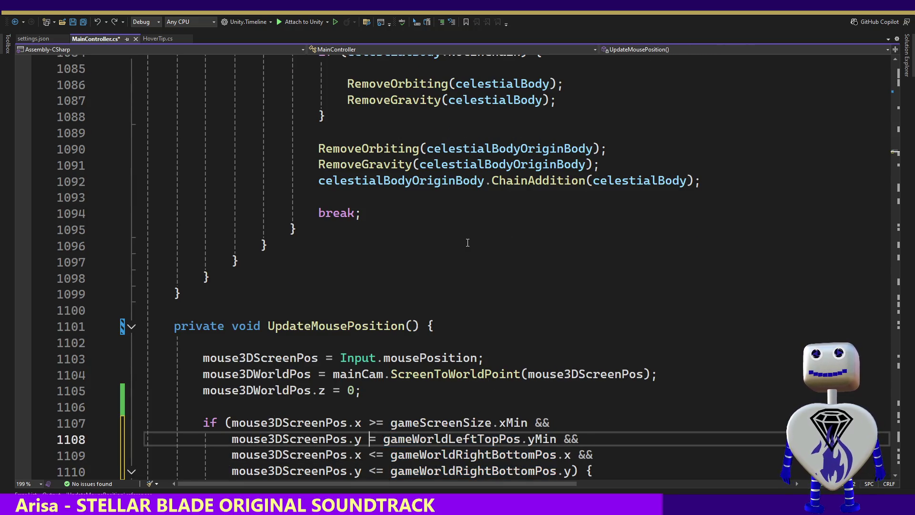
{"action": "key", "text": "ctrl+z"}
{"action": "key", "text": "ctrl+z"}
{"action": "key", "text": "ctrl+z"}
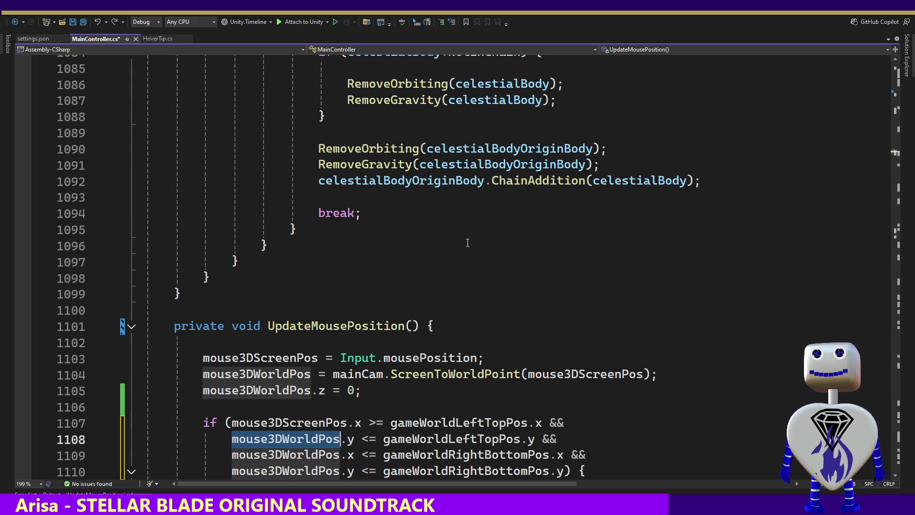
{"action": "key", "text": "ctrl+z"}
{"action": "key", "text": "ctrl+z"}
{"action": "key", "text": "ctrl+z"}
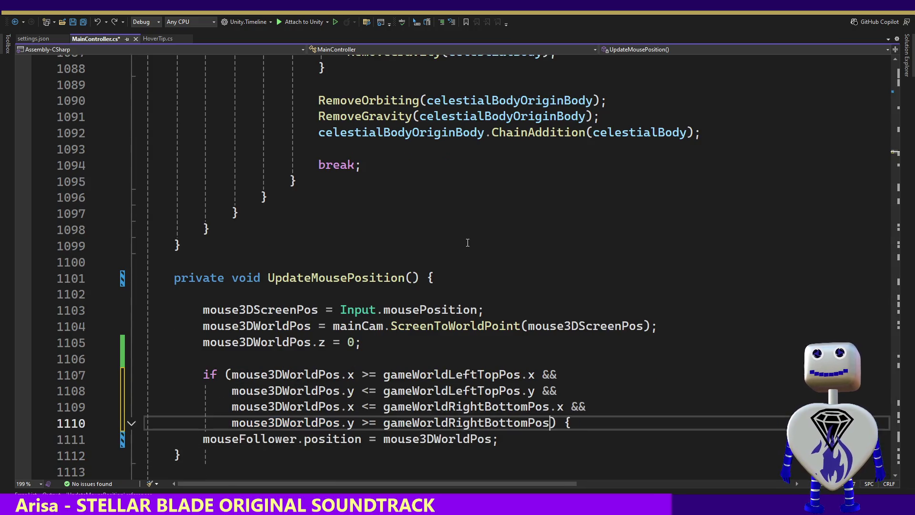
{"action": "key", "text": "ctrl+z"}
{"action": "key", "text": "ctrl+z"}
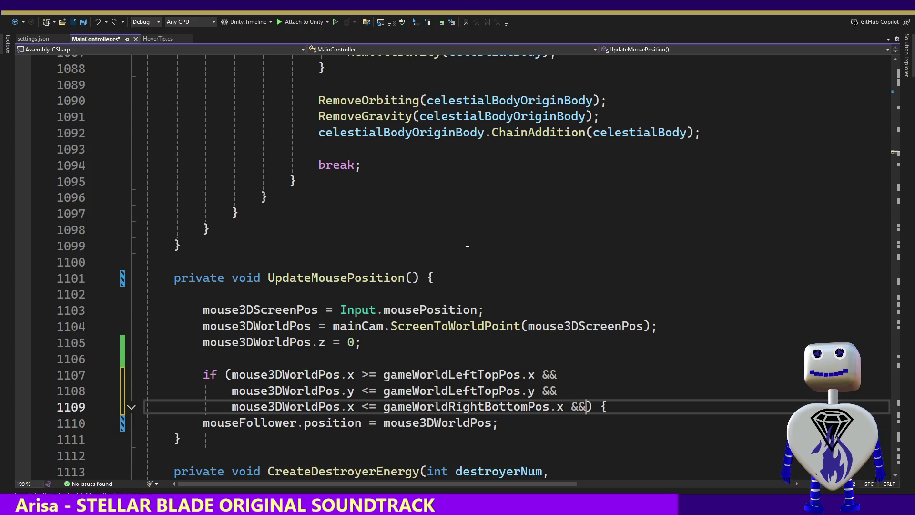
{"action": "key", "text": "ctrl+z"}
{"action": "key", "text": "ctrl+z"}
{"action": "key", "text": "ctrl+z"}
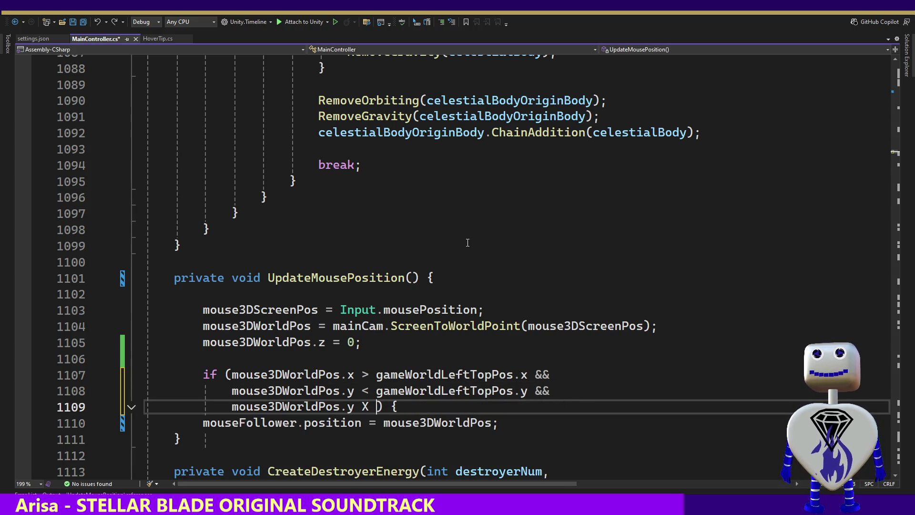
{"action": "key", "text": "ctrl+z"}
{"action": "key", "text": "ctrl+z"}
{"action": "key", "text": "ctrl+z"}
{"action": "key", "text": "ctrl+z"}
{"action": "key", "text": "ctrl+z"}
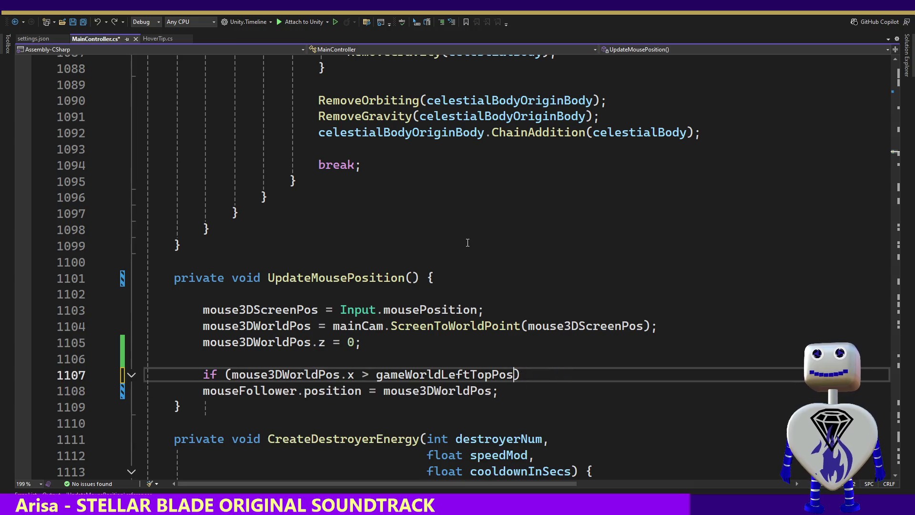
- Delete the leftover if condition line so the method simply follows the mouse
{"action": "type", "text": "Compar"}
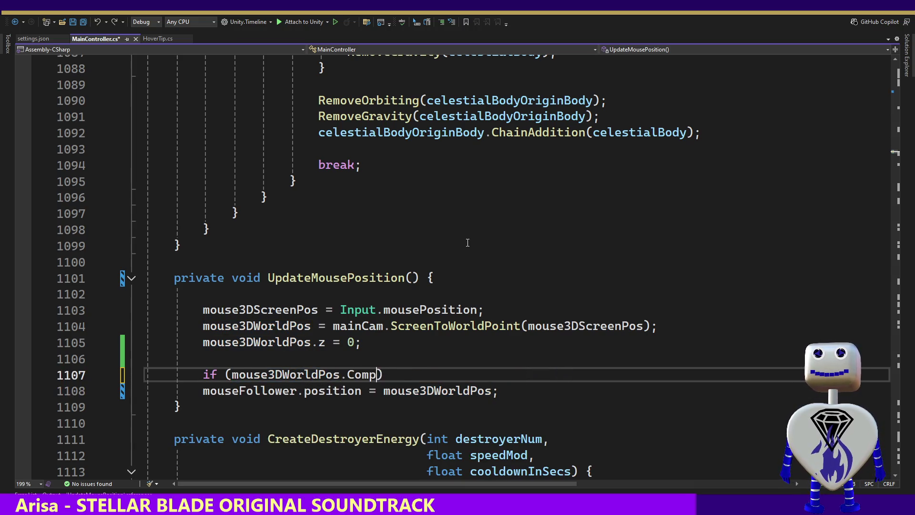
{"action": "type", "text": "e"}
{"action": "key", "text": "Delete"}
{"action": "key", "text": "ctrl+BackSpace"}
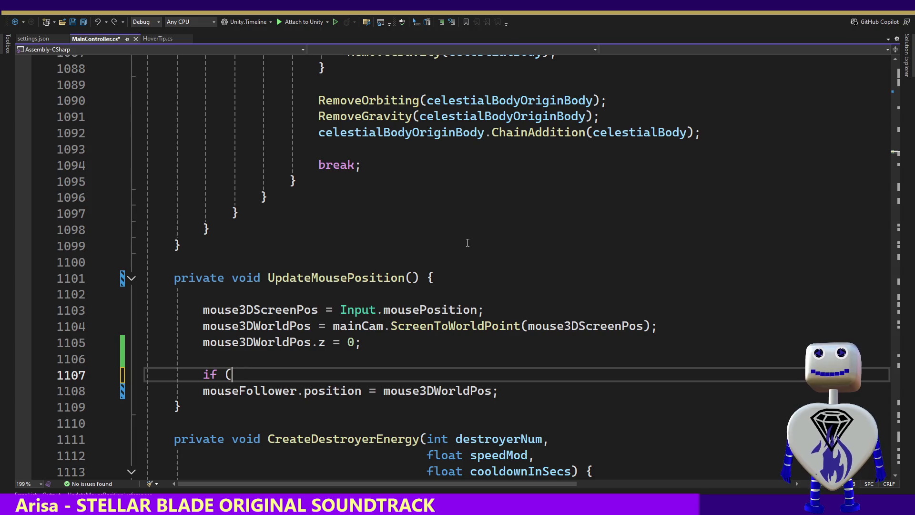
{"action": "key", "text": "BackSpace"}
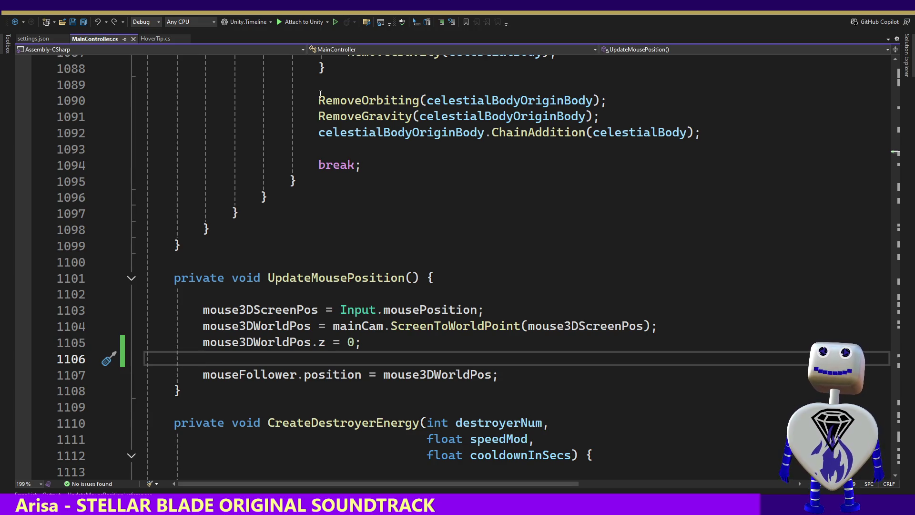
{"action": "mouse_move", "coordinate": [322, 97]}
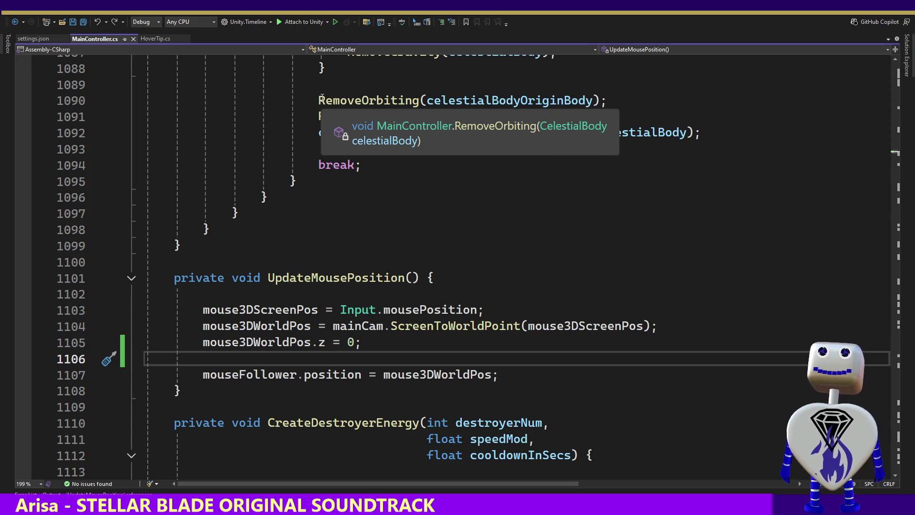
{"action": "key", "text": "alt+Tab"}
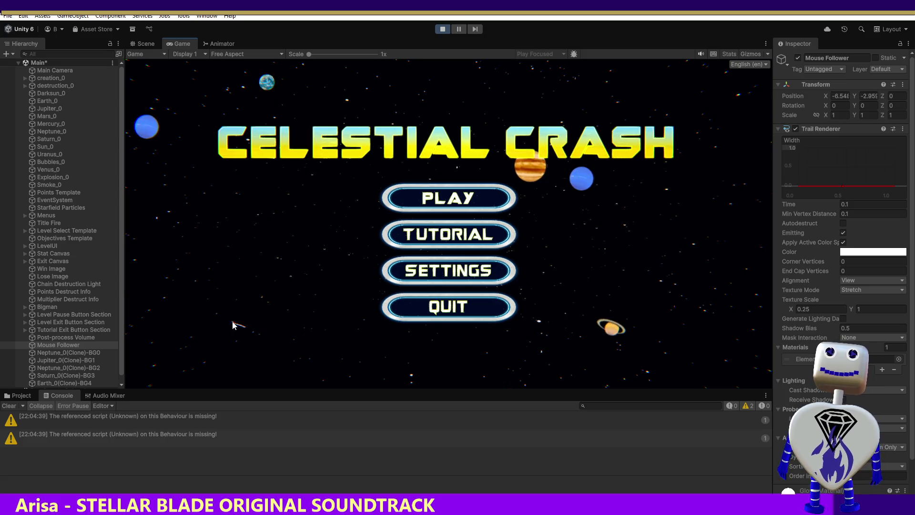
- Start a Skill Challenge level from the PLAY menu, play it, then stop play mode
{"action": "left_click", "coordinate": [419, 198]}
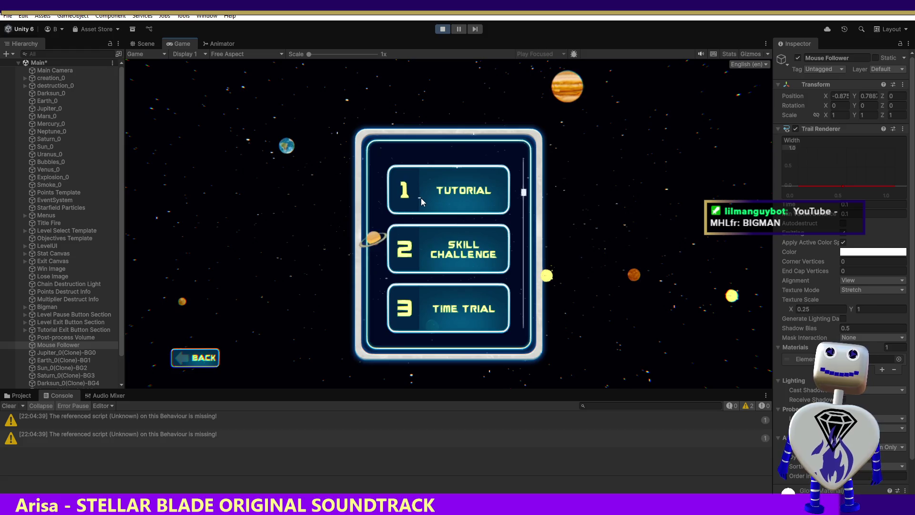
{"action": "left_click", "coordinate": [433, 246]}
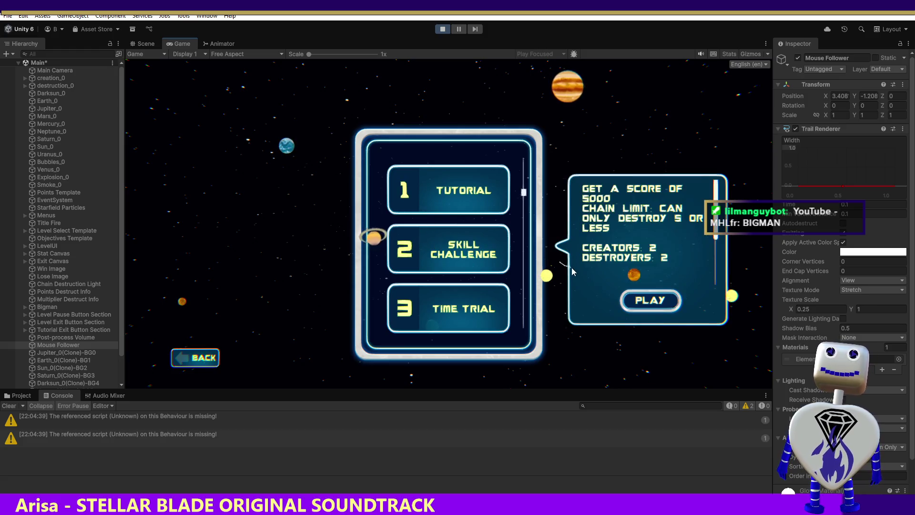
{"action": "left_click", "coordinate": [645, 310]}
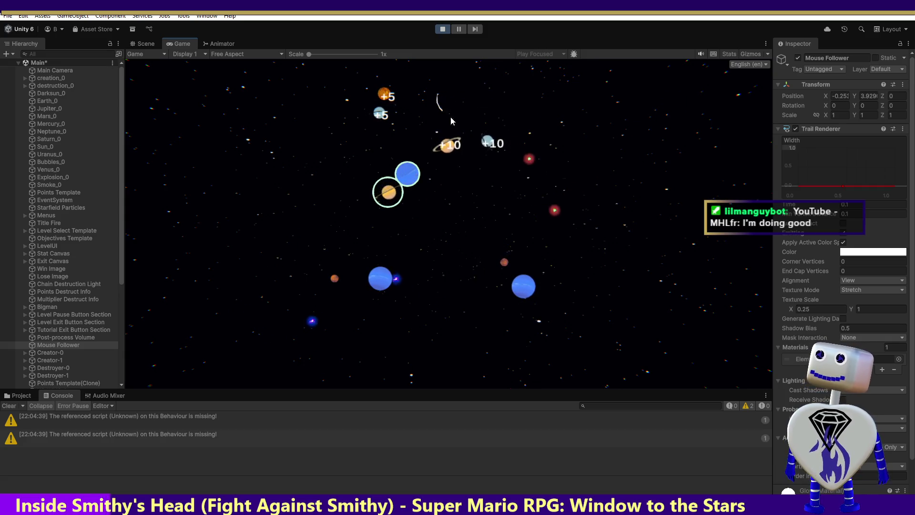
{"action": "left_click", "coordinate": [442, 28]}
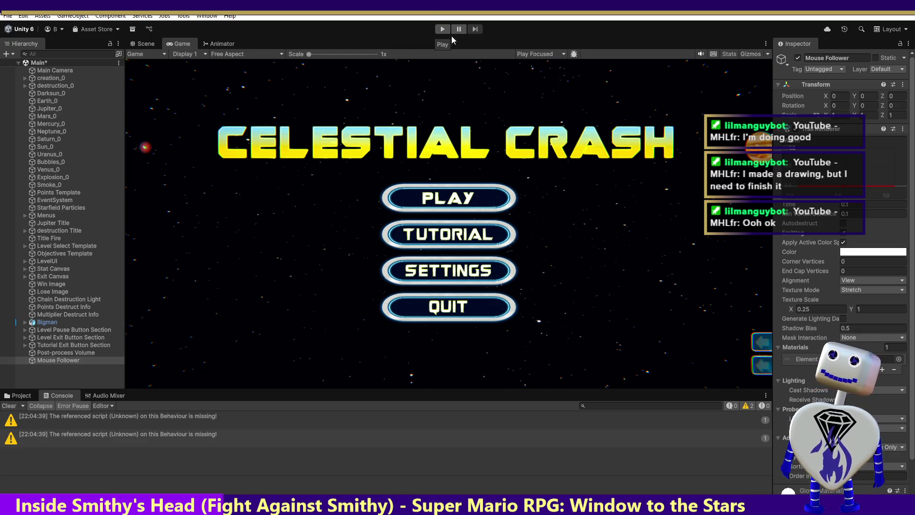
{"action": "left_click", "coordinate": [444, 30]}
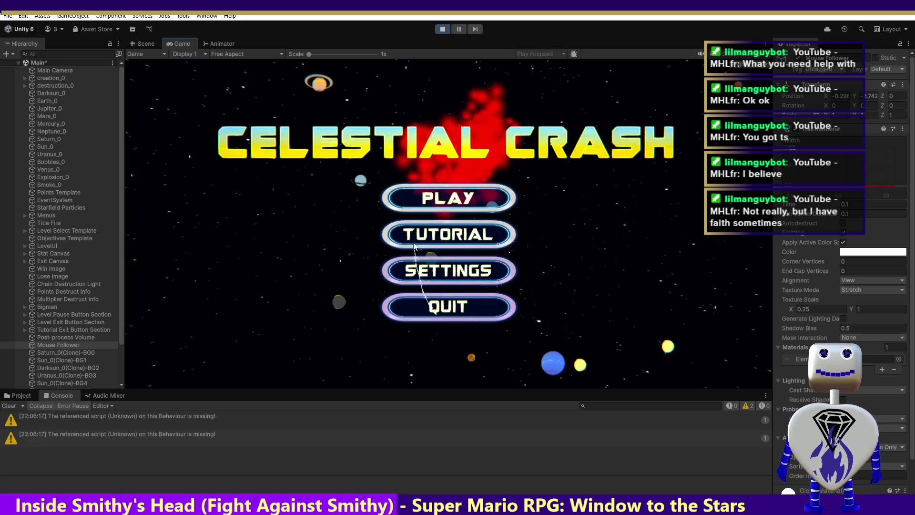
{"action": "left_click", "coordinate": [442, 28]}
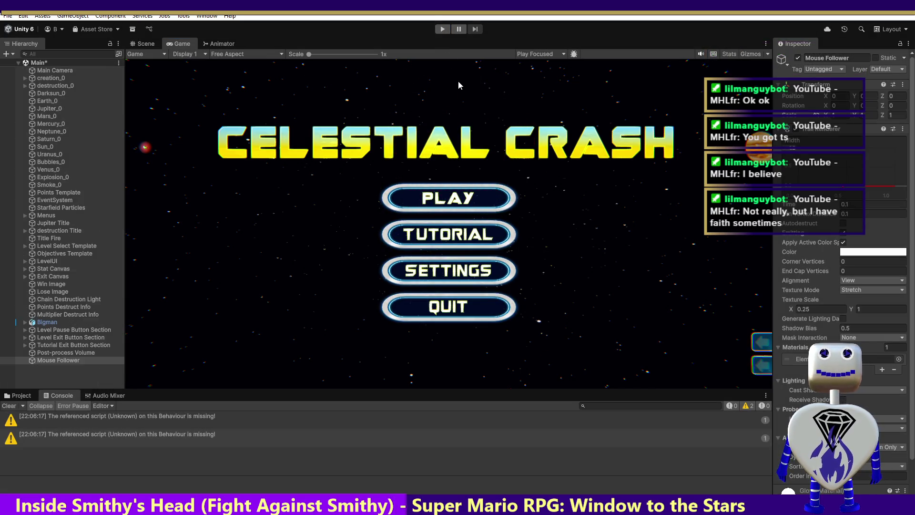
{"action": "left_click", "coordinate": [443, 29]}
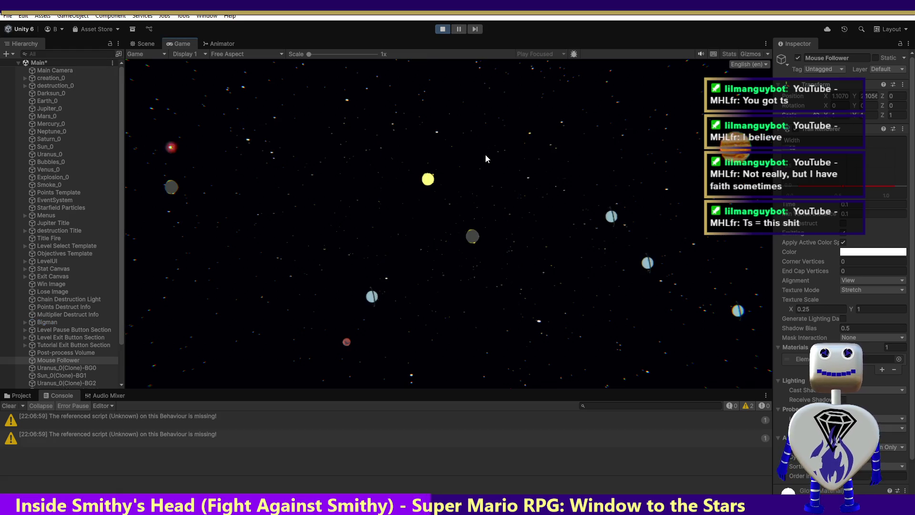
{"action": "left_click", "coordinate": [486, 158]}
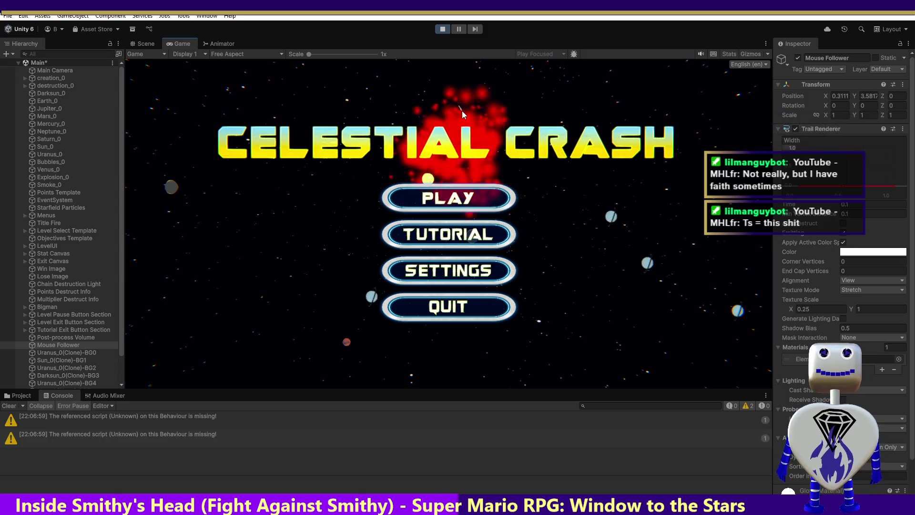
{"action": "left_click", "coordinate": [442, 29]}
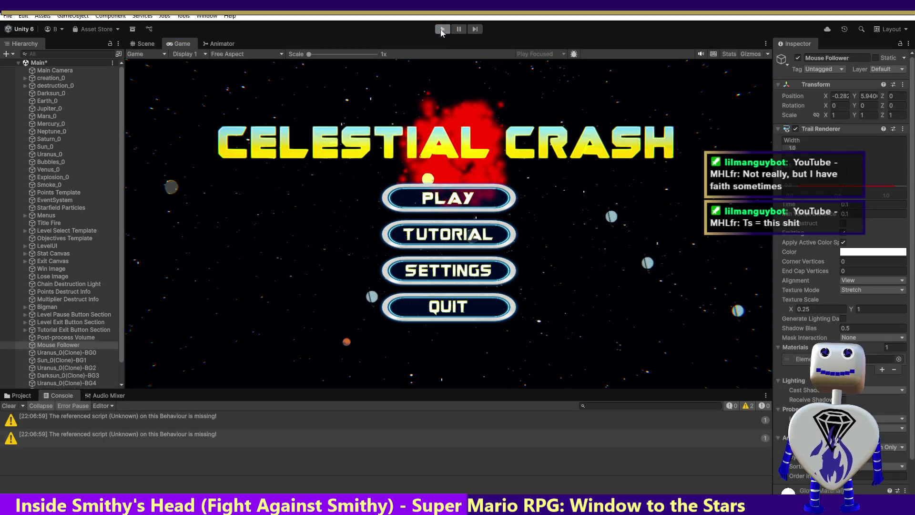
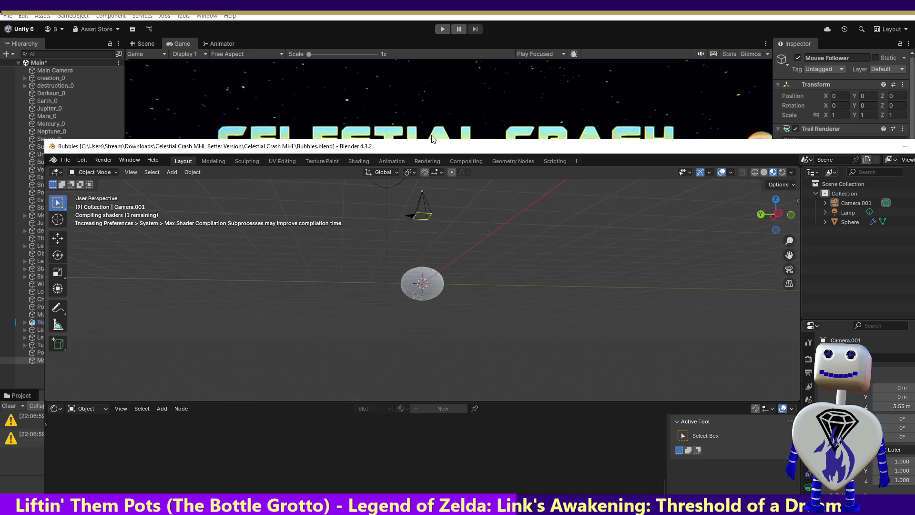
- Maximize Blender and render an image of the purple bubble sphere from the Rendering workspace
{"action": "double_click", "coordinate": [428, 144]}
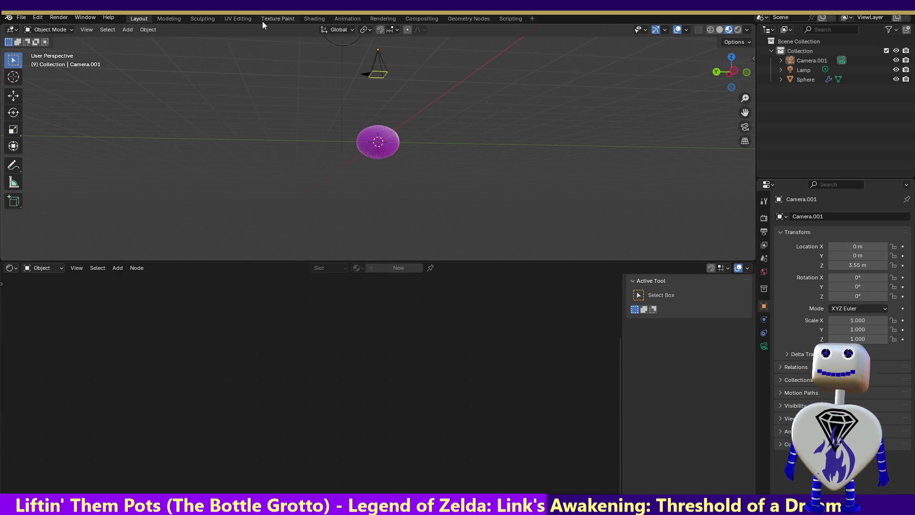
{"action": "left_click", "coordinate": [390, 20]}
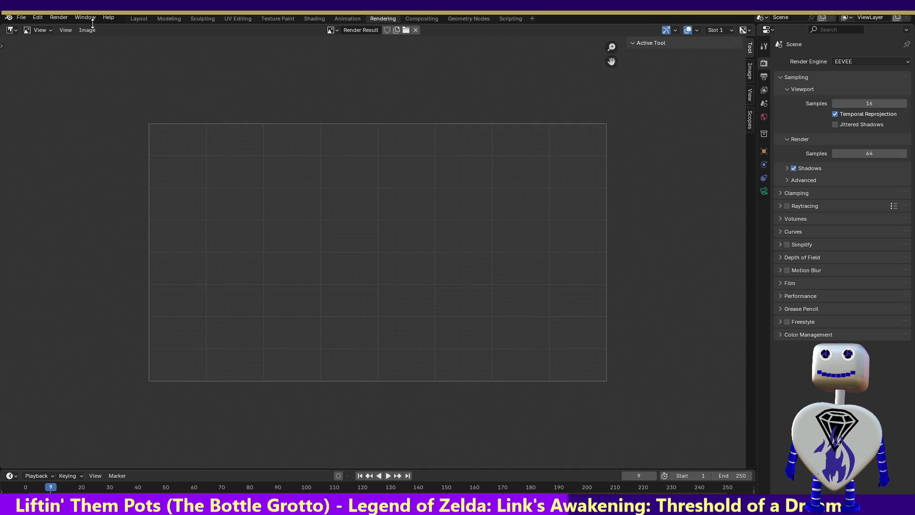
{"action": "left_click", "coordinate": [54, 19]}
{"action": "left_click", "coordinate": [58, 27]}
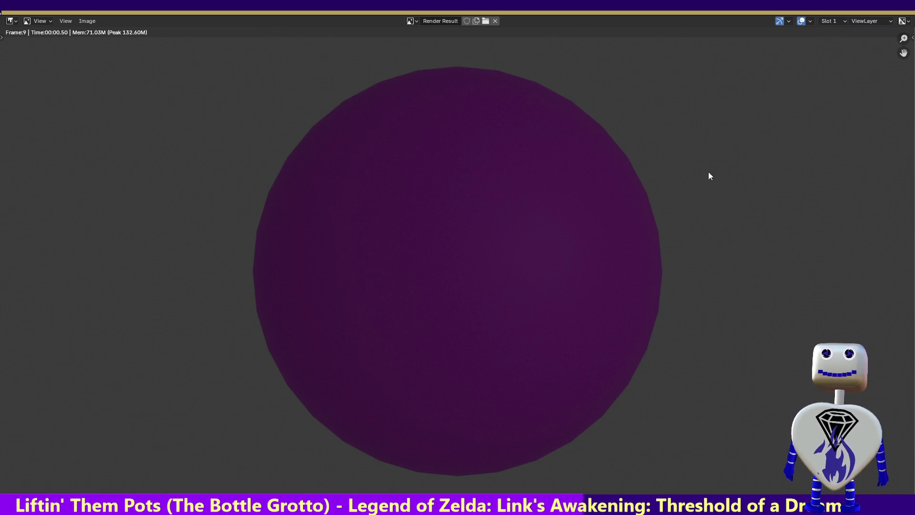
{"action": "key", "text": "Escape"}
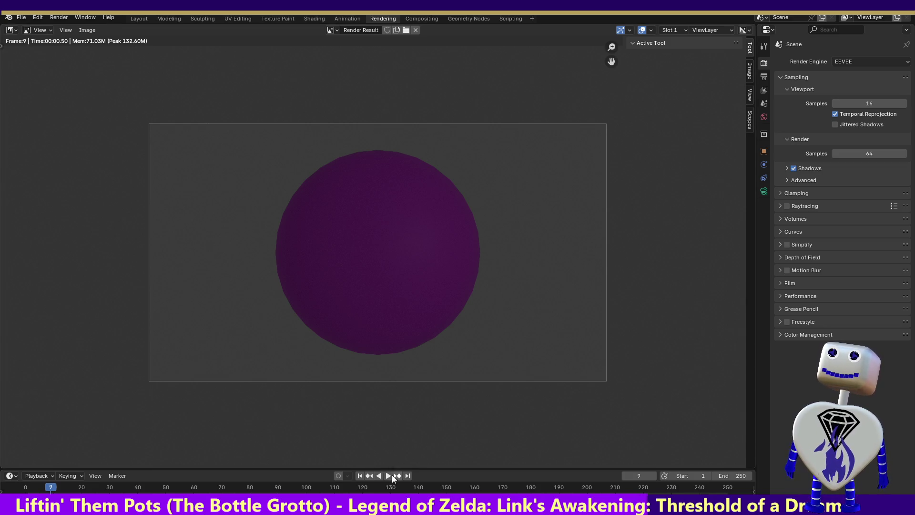
- Play and stop the animation, then switch to the other Blender project window
{"action": "left_click", "coordinate": [387, 476]}
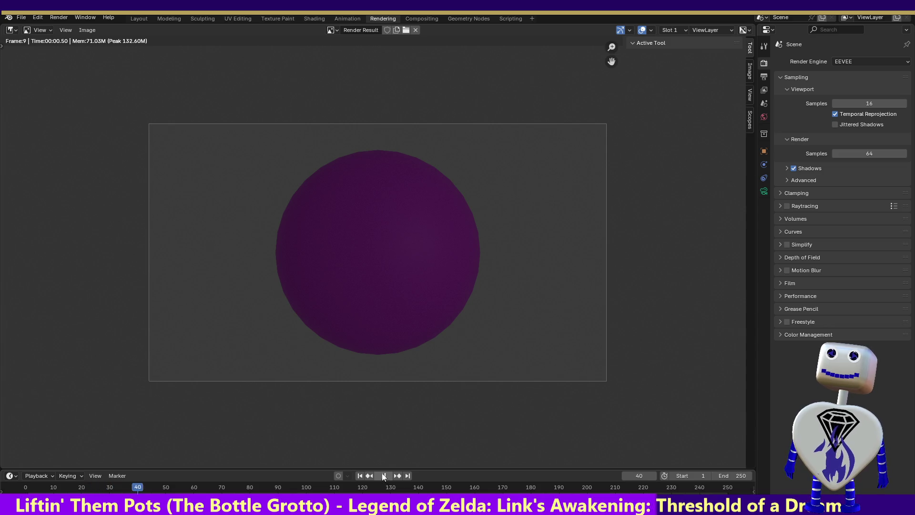
{"action": "left_click", "coordinate": [381, 472]}
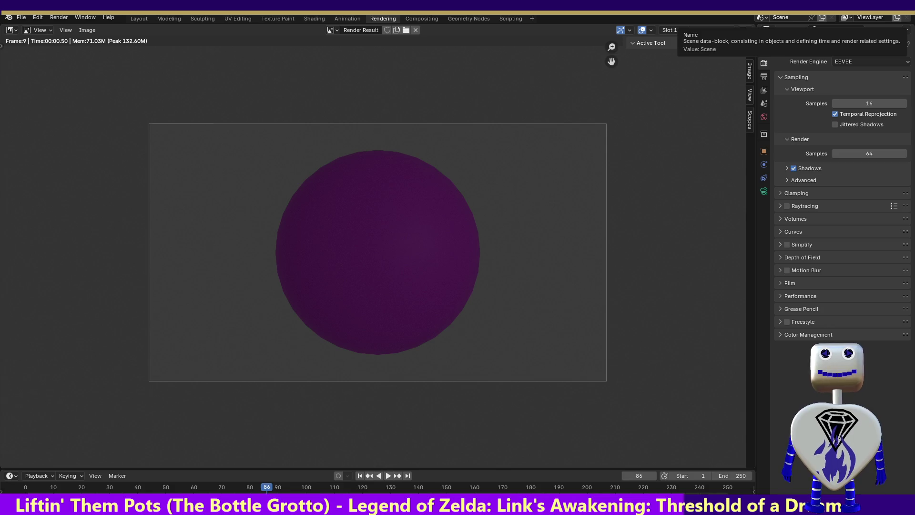
{"action": "key", "text": "alt+Tab"}
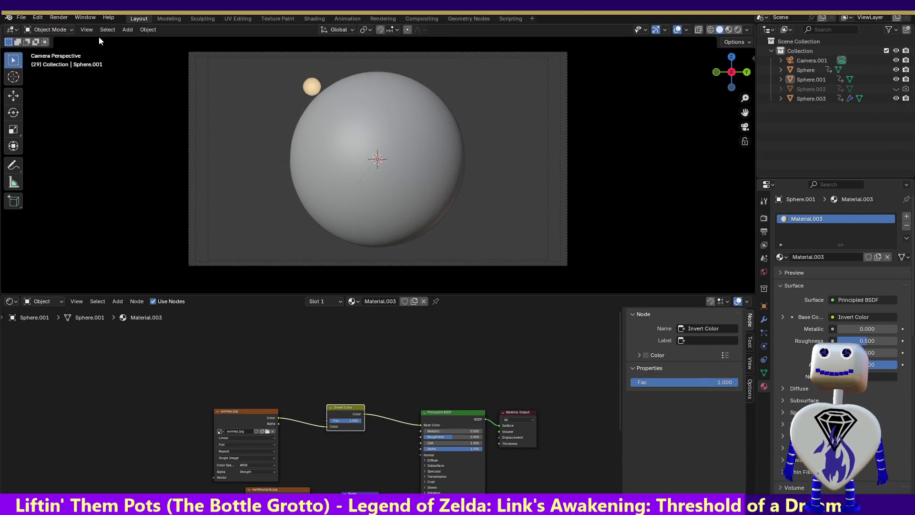
- Render Sphere.001, which comes out green, then orbit out of camera view and open the Animation workspace
{"action": "left_click", "coordinate": [56, 17]}
{"action": "left_click", "coordinate": [58, 29]}
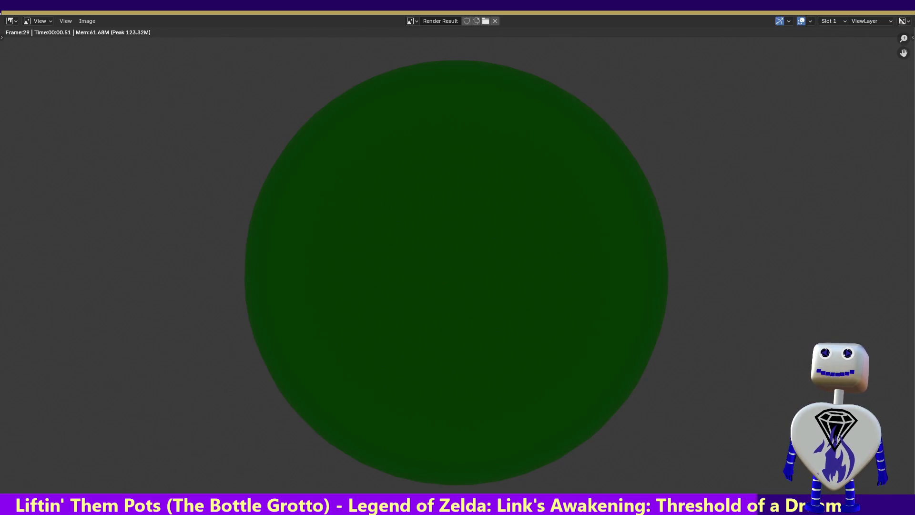
{"action": "key", "text": "Escape"}
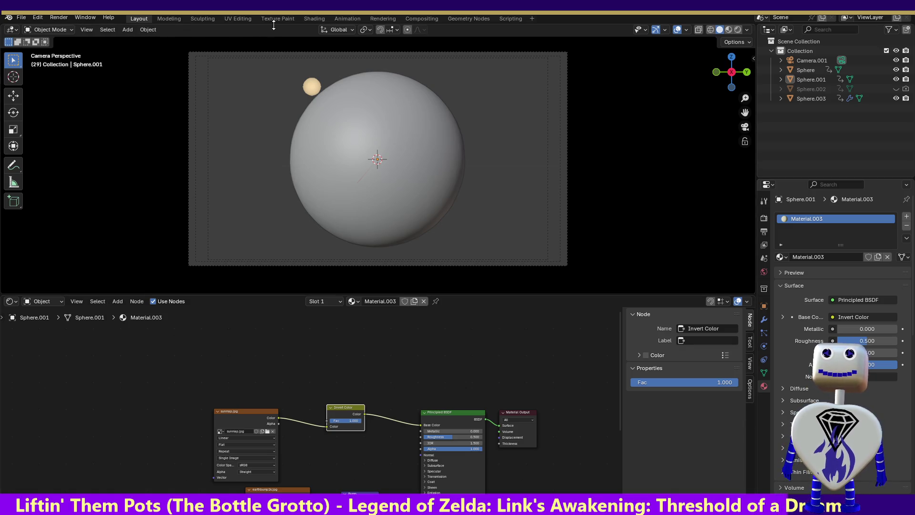
{"action": "left_click_drag", "start_coordinate": [734, 72], "coordinate": [682, 83]}
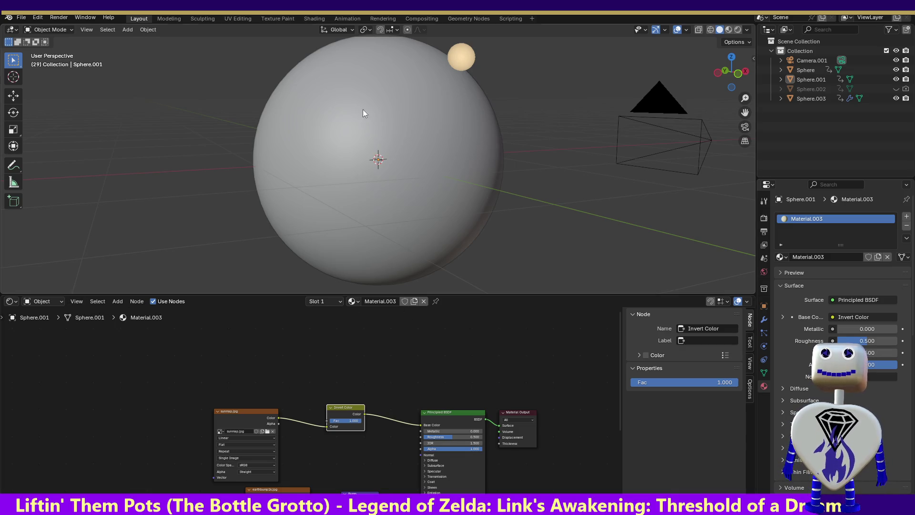
{"action": "left_click", "coordinate": [342, 21]}
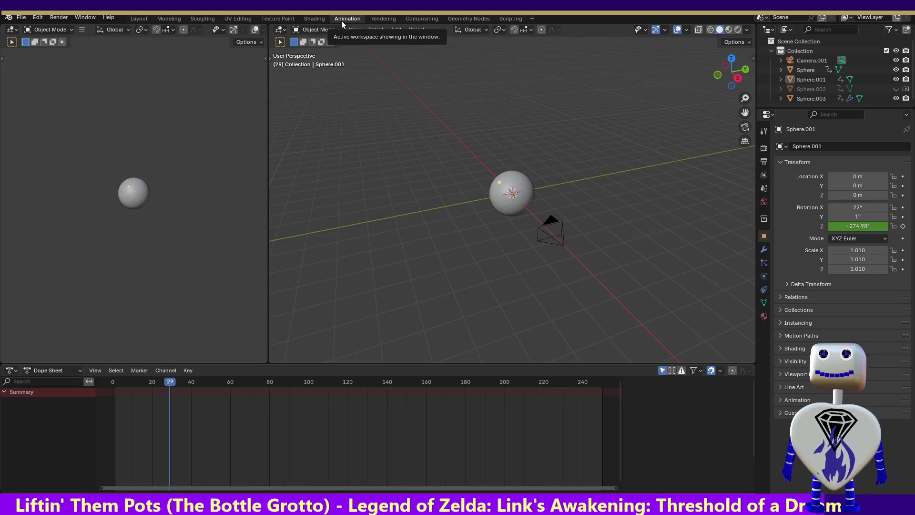
- Scrub the Dope Sheet playhead between frames 17 and 247 to review Sphere.001's rotation
{"action": "mouse_move", "coordinate": [170, 383]}
{"action": "left_mouse_down"}
{"action": "mouse_move", "coordinate": [102, 376]}
{"action": "mouse_move", "coordinate": [271, 386]}
{"action": "mouse_move", "coordinate": [596, 385]}
{"action": "left_mouse_up"}
{"action": "left_click_drag", "start_coordinate": [731, 72], "coordinate": [524, 81]}
{"action": "left_click_drag", "start_coordinate": [677, 76], "coordinate": [681, 75]}
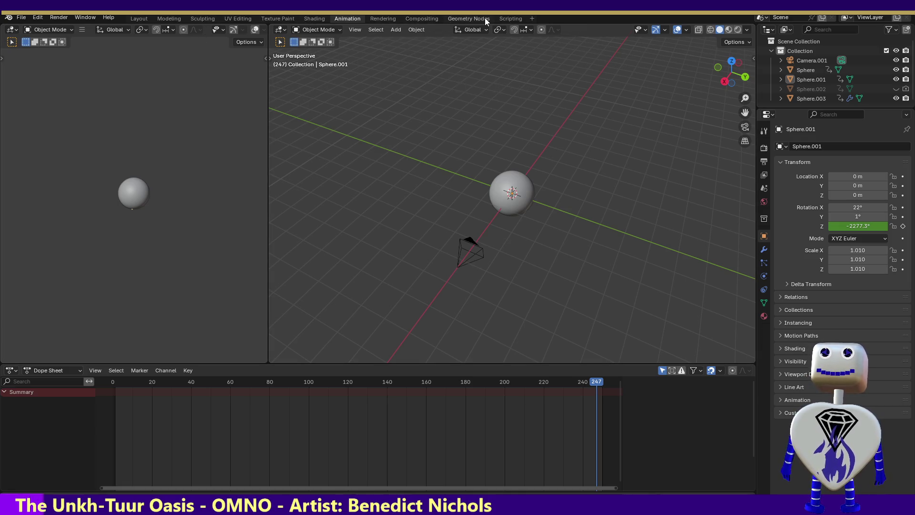
- Browse the Geometry Nodes, Compositing and Rendering workspaces, select Sphere.001, then quit this file with Ctrl+Q
{"action": "left_click", "coordinate": [467, 19]}
{"action": "left_click", "coordinate": [434, 18]}
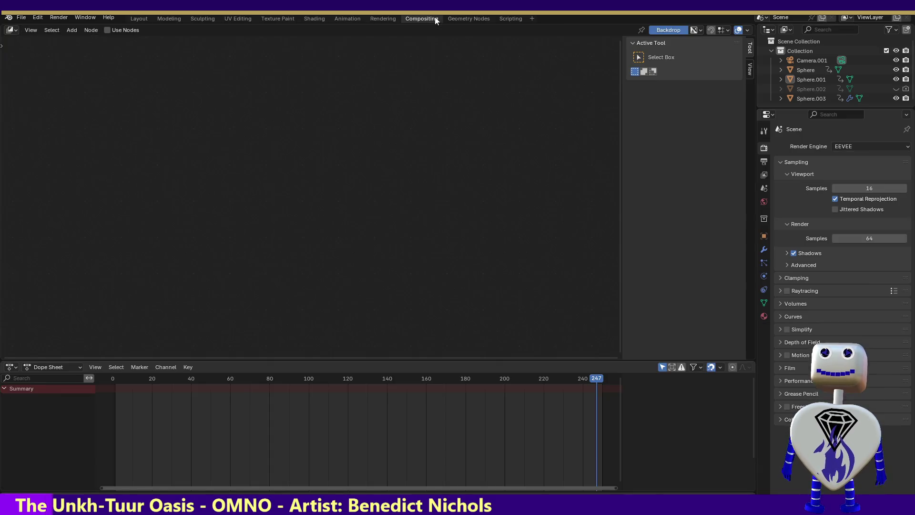
{"action": "left_click", "coordinate": [381, 18]}
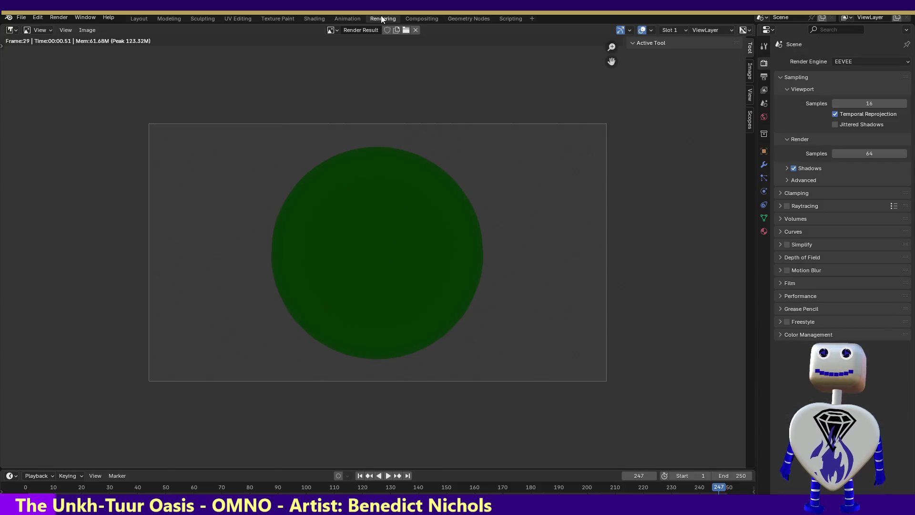
{"action": "left_click", "coordinate": [350, 19]}
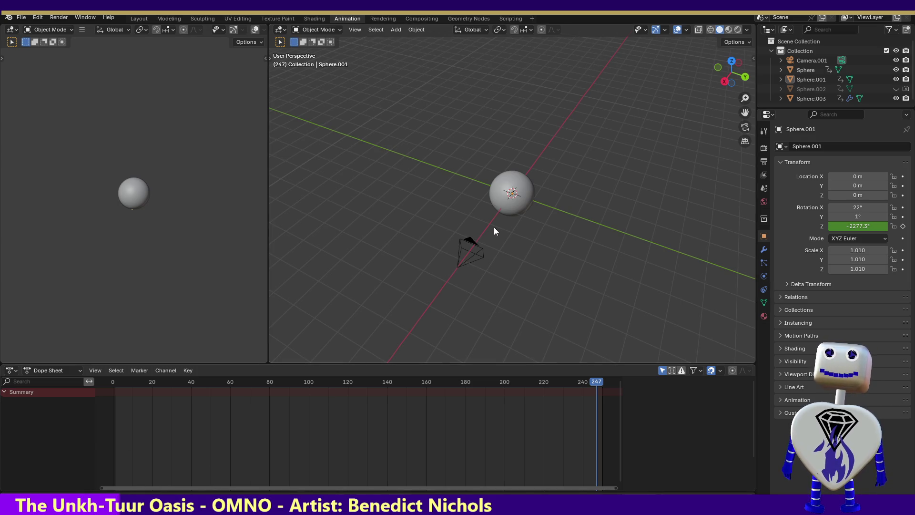
{"action": "left_click", "coordinate": [524, 204]}
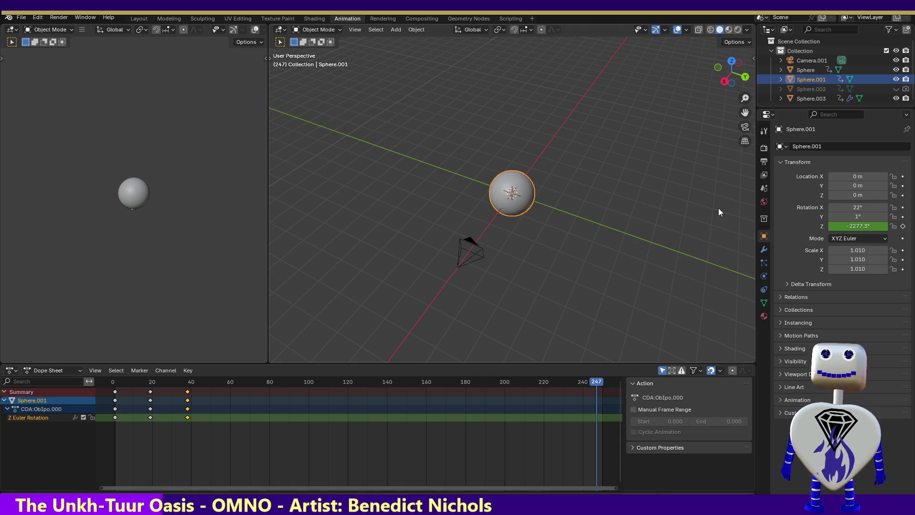
{"action": "key", "text": "ctrl+q"}
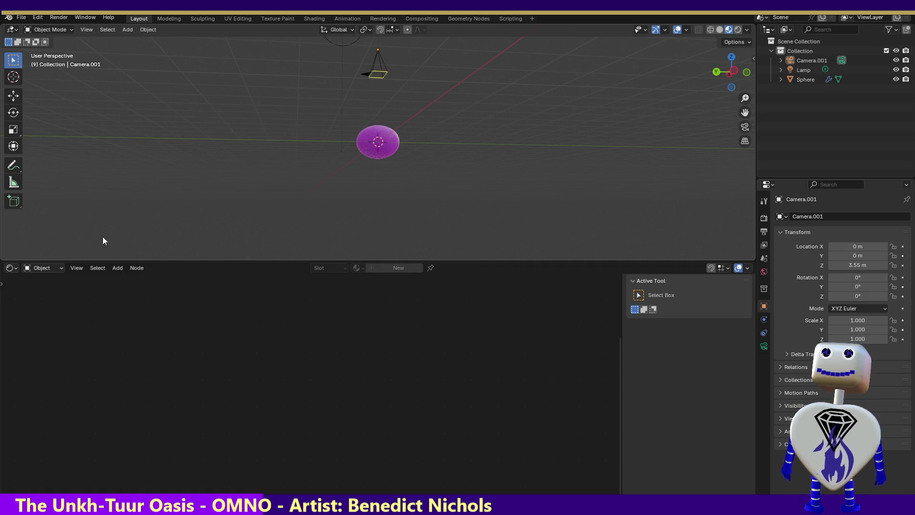
- Select the Sphere to show Material.004's nodes and enlarge the node editor area
{"action": "left_click", "coordinate": [382, 149]}
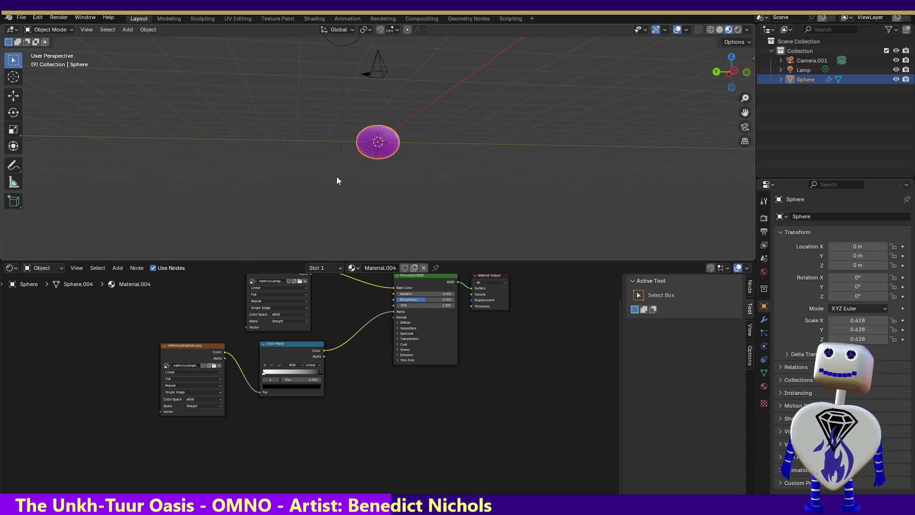
{"action": "mouse_move", "coordinate": [480, 367]}
{"action": "left_mouse_down"}
{"action": "mouse_move", "coordinate": [482, 406]}
{"action": "mouse_move", "coordinate": [522, 372]}
{"action": "left_mouse_up"}
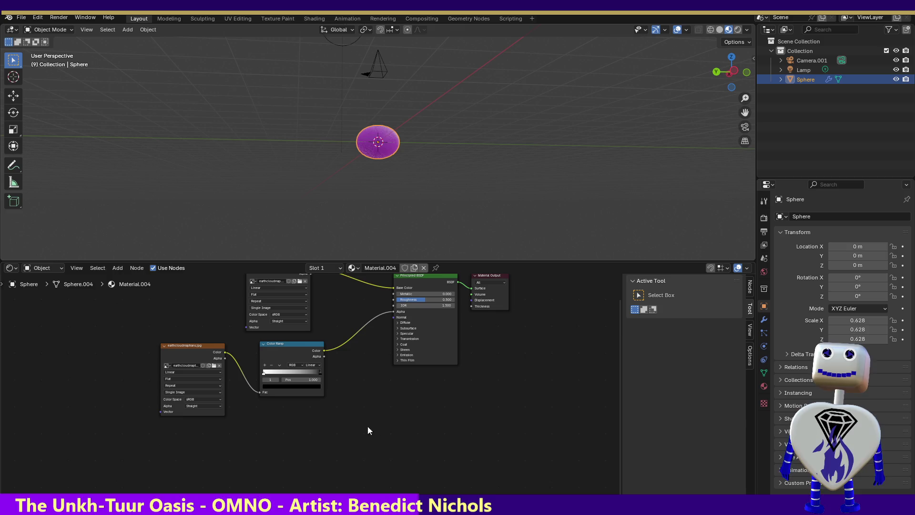
{"action": "left_click_drag", "start_coordinate": [535, 332], "coordinate": [536, 353]}
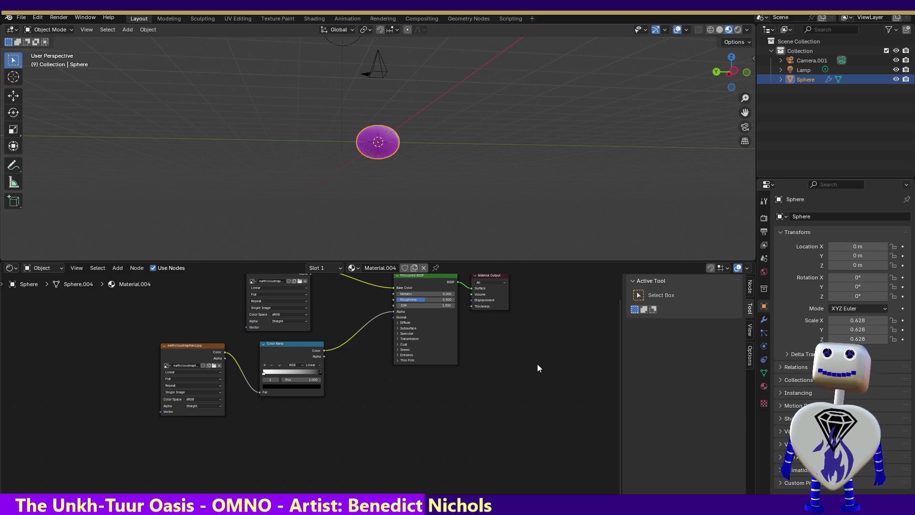
{"action": "mouse_move", "coordinate": [362, 260]}
{"action": "left_mouse_down"}
{"action": "mouse_move", "coordinate": [390, 147]}
{"action": "mouse_move", "coordinate": [398, 218]}
{"action": "left_mouse_up"}
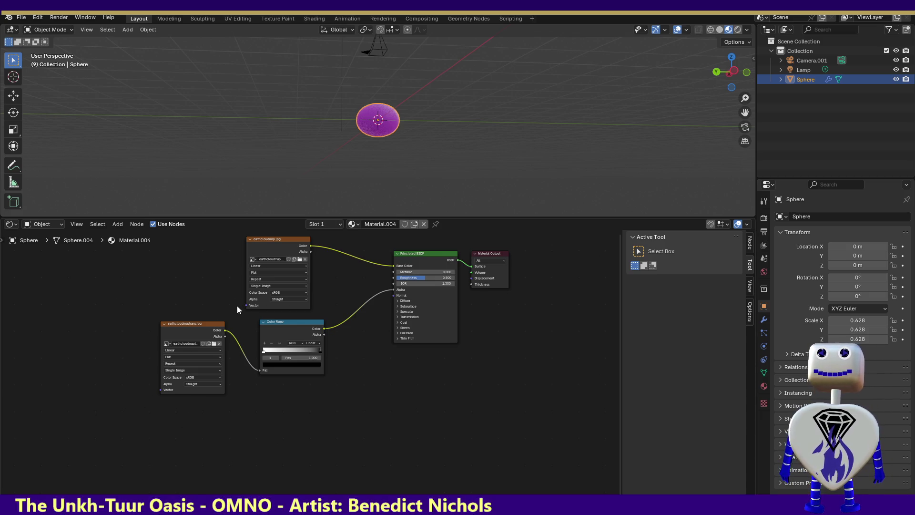
- Unlink earthcloudmaptrans.jpg from the lower Image Texture node feeding the Color Ramp
{"action": "left_click", "coordinate": [219, 343]}
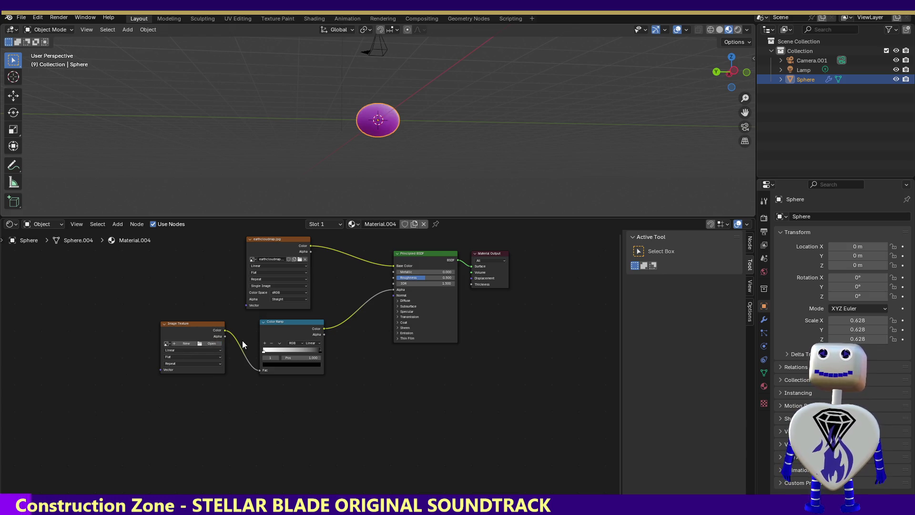
- Unlink earthcloudmap.jpg from the top texture node and render the now black sphere
{"action": "left_click", "coordinate": [304, 258]}
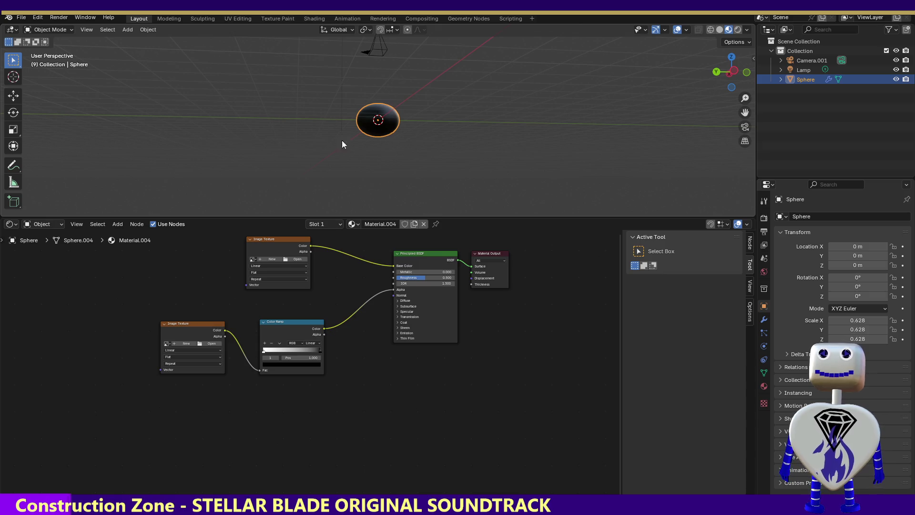
{"action": "left_click", "coordinate": [54, 18]}
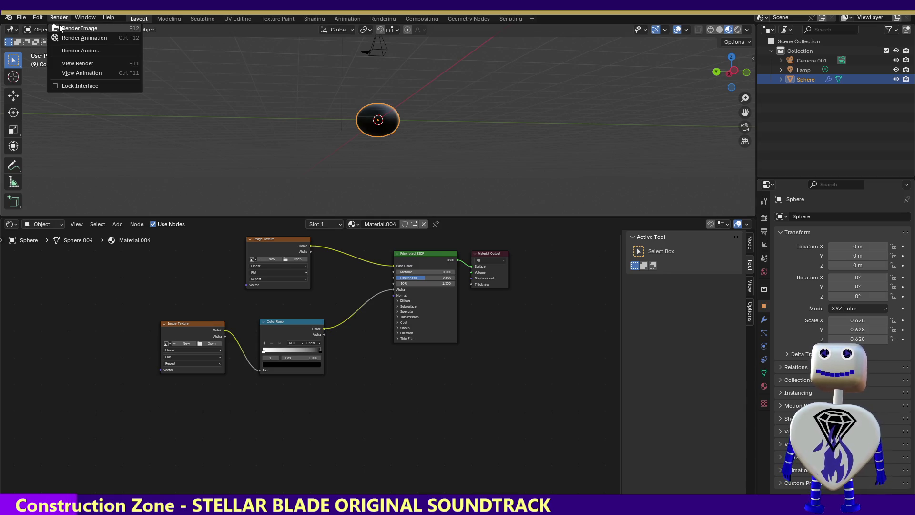
{"action": "left_click", "coordinate": [61, 28]}
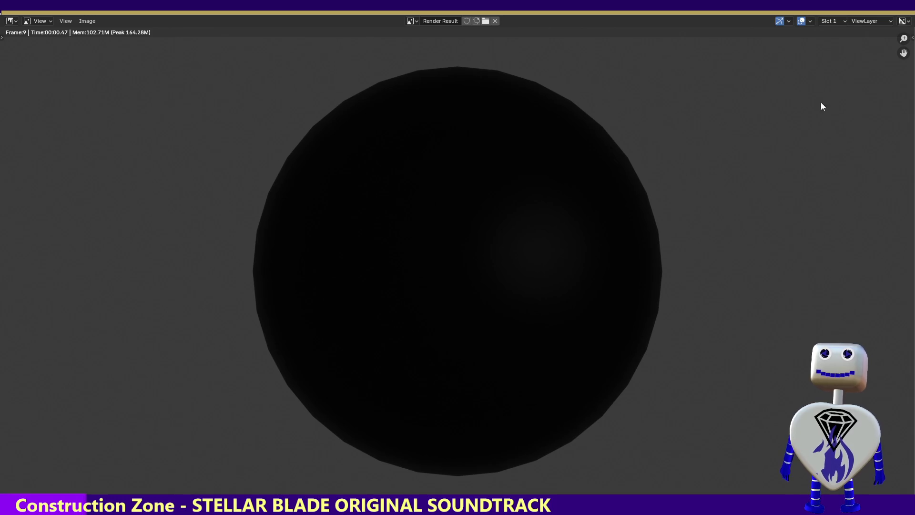
{"action": "key", "text": "Escape"}
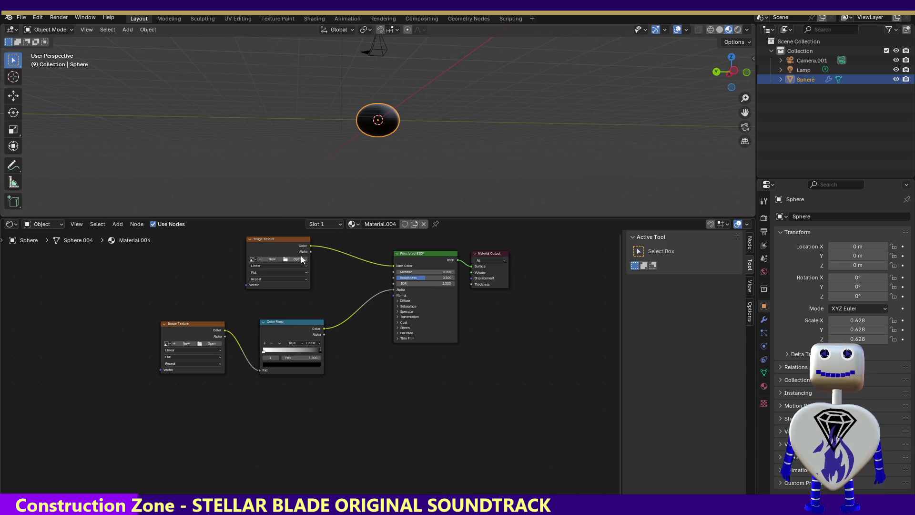
- Delete both empty Image Texture nodes from Material.004
{"action": "left_click", "coordinate": [275, 239]}
{"action": "left_click", "coordinate": [251, 239]}
{"action": "left_click", "coordinate": [251, 240]}
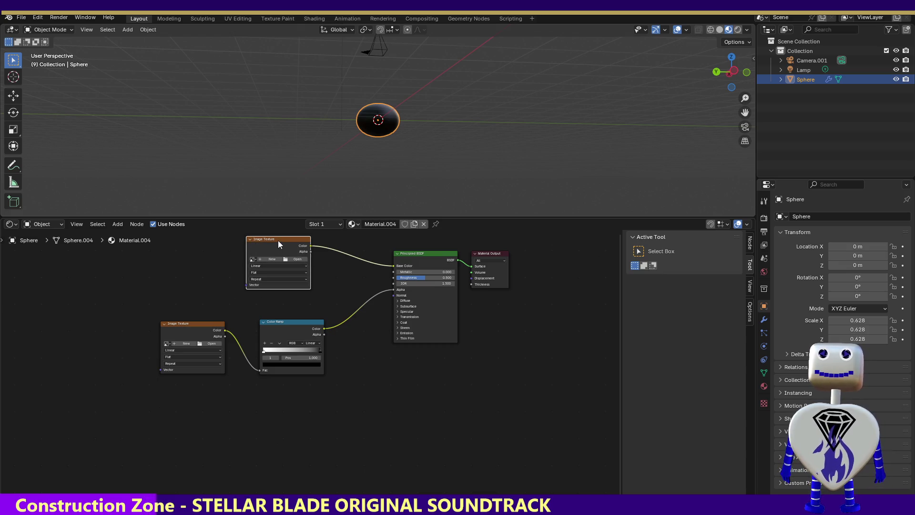
{"action": "key", "text": "x"}
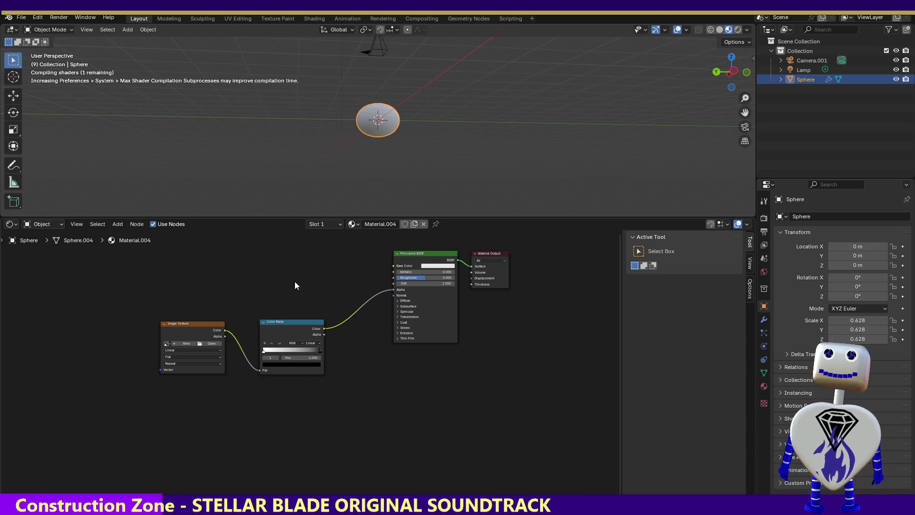
{"action": "left_click", "coordinate": [212, 325]}
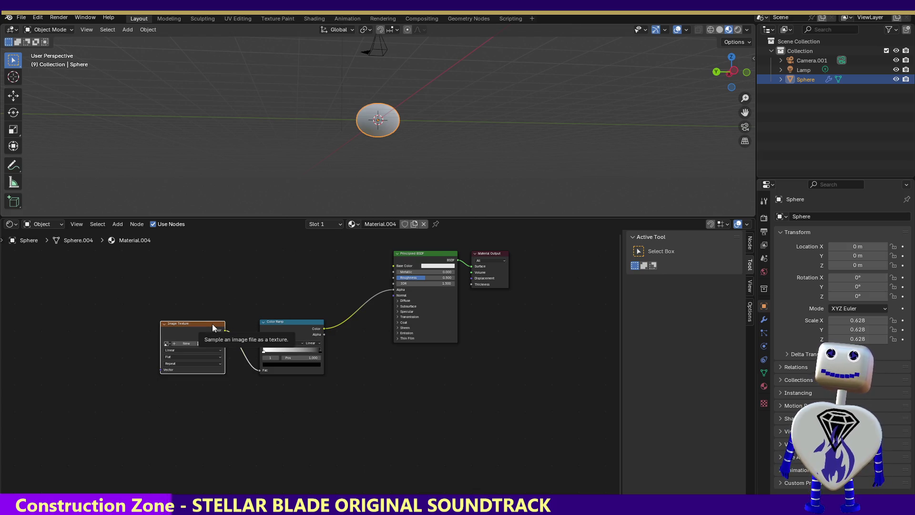
{"action": "key", "text": "x"}
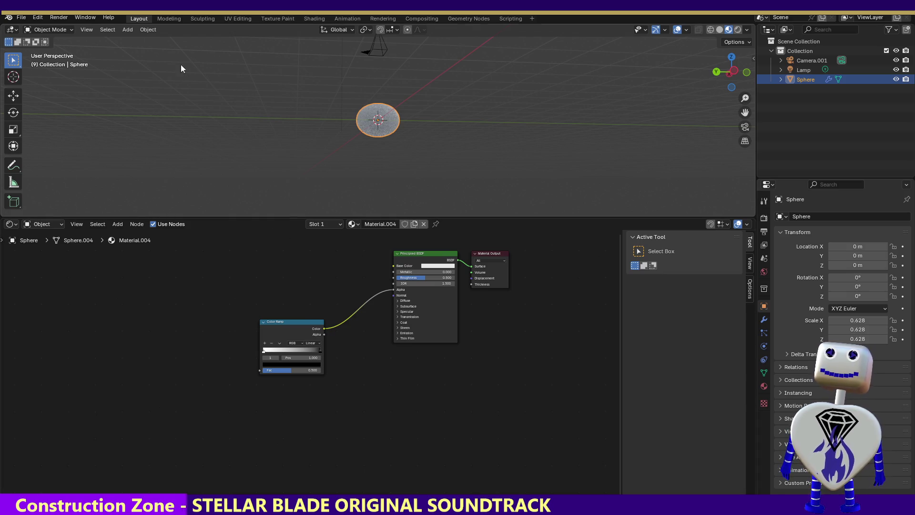
- Render a test image of the sphere with only the Color Ramp feeding Alpha
{"action": "left_click", "coordinate": [87, 18]}
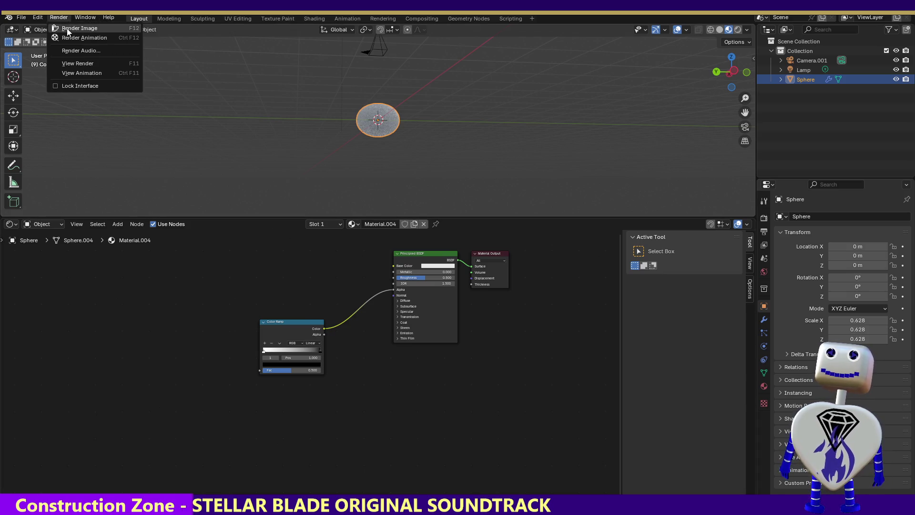
{"action": "left_click", "coordinate": [66, 26]}
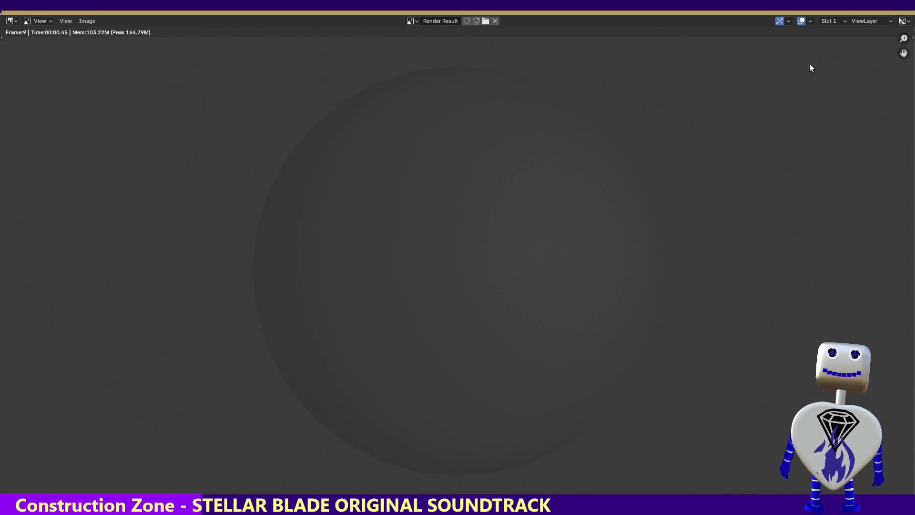
{"action": "key", "text": "Escape"}
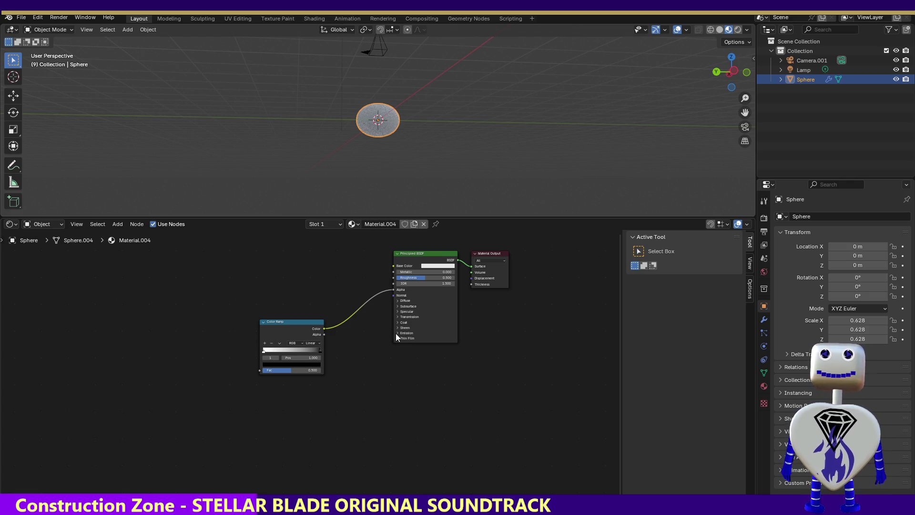
- Expand Emission on the Principled BSDF and raise its Strength to 23
{"action": "left_click", "coordinate": [397, 306]}
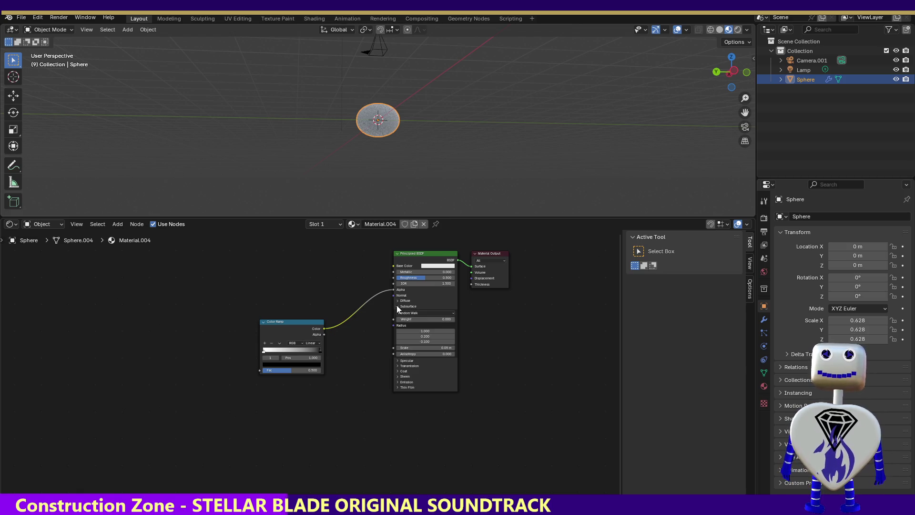
{"action": "left_click", "coordinate": [397, 306]}
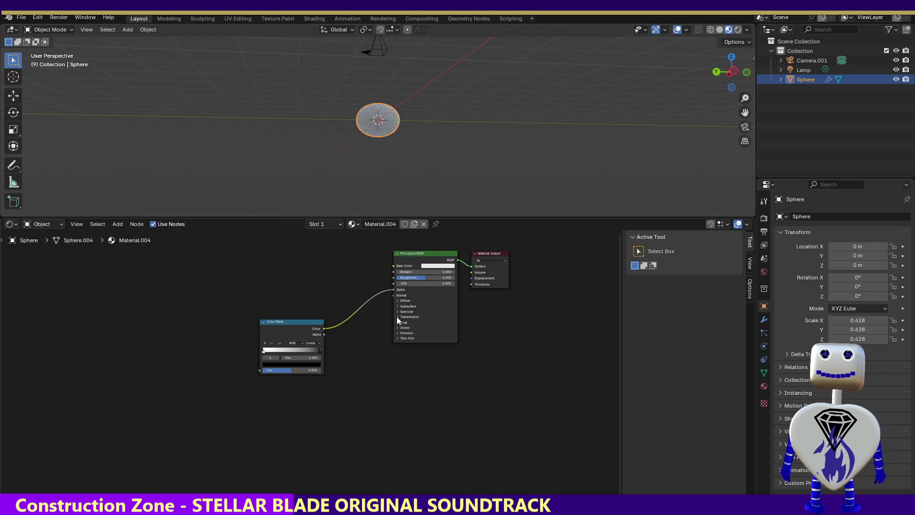
{"action": "left_click", "coordinate": [397, 316]}
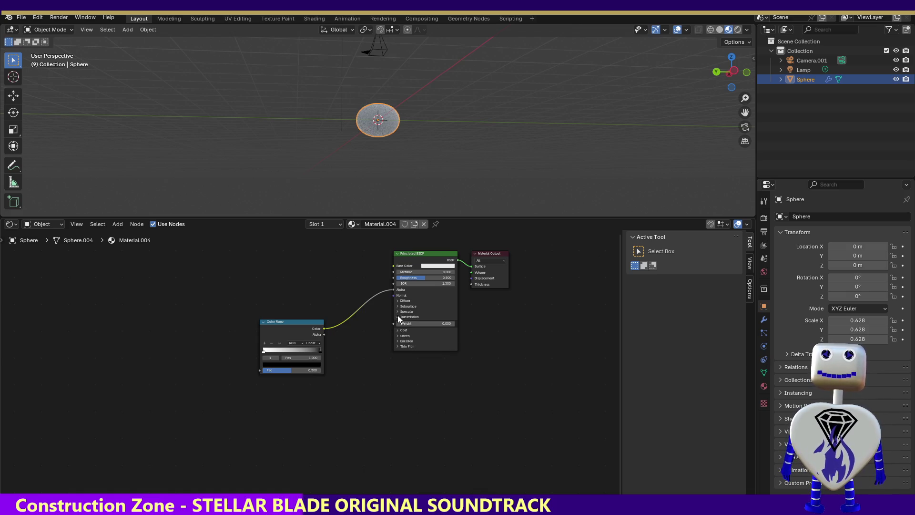
{"action": "left_click", "coordinate": [398, 315]}
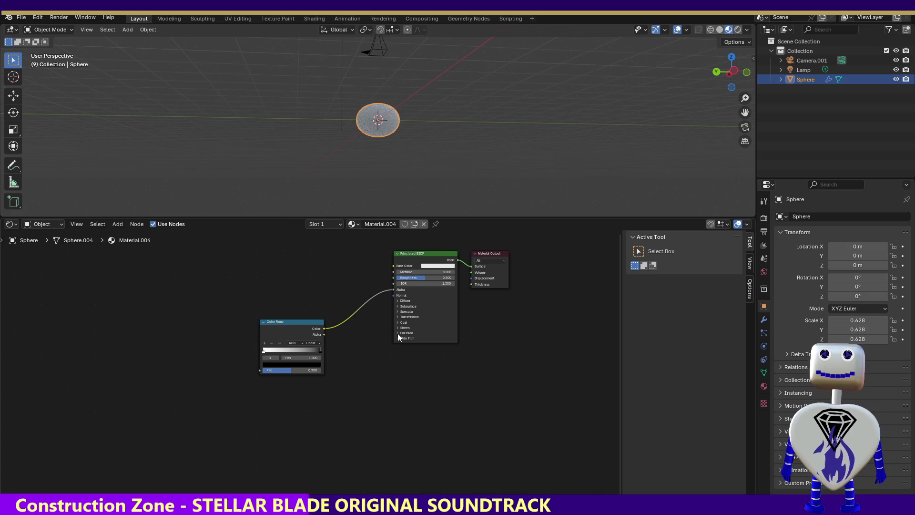
{"action": "left_click", "coordinate": [398, 333]}
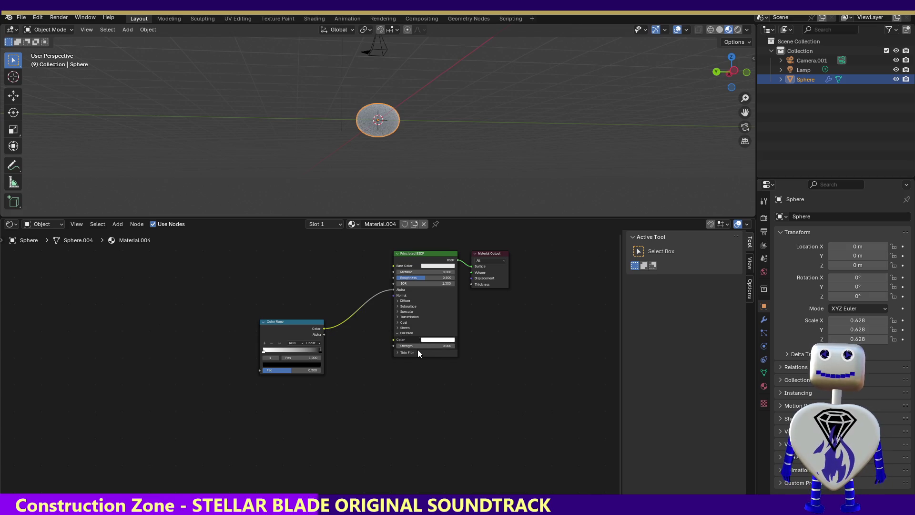
{"action": "left_click_drag", "start_coordinate": [426, 343], "coordinate": [469, 343]}
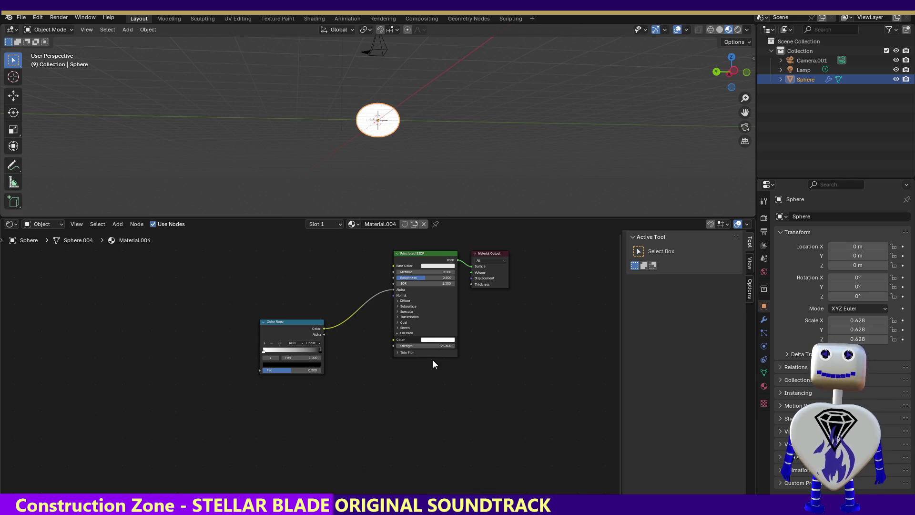
- Render the scene to confirm the glowing white sphere
{"action": "left_click", "coordinate": [65, 17]}
{"action": "left_click", "coordinate": [76, 28]}
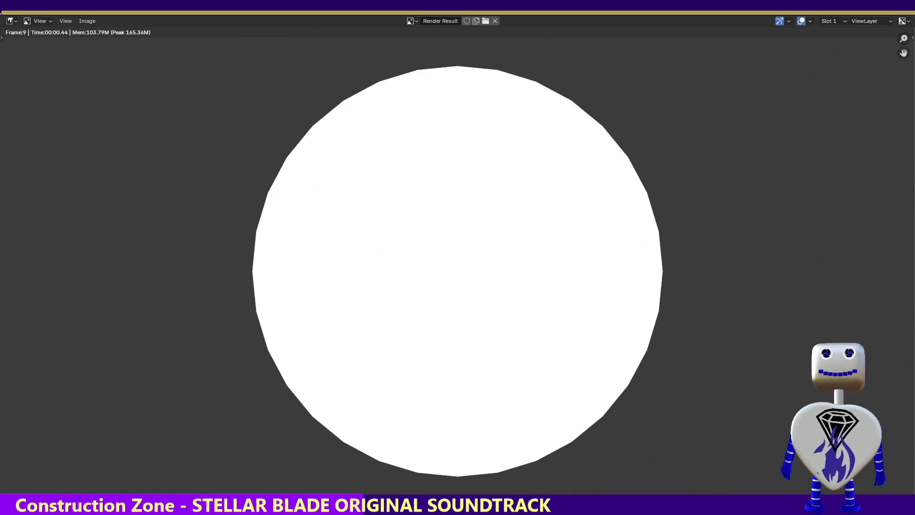
{"action": "key", "text": "Escape"}
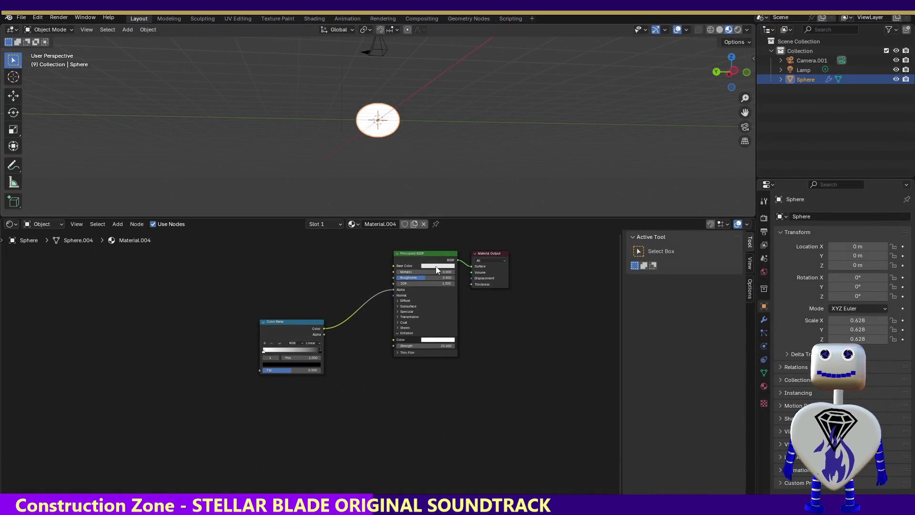
- Set the Base Color to a dark muted greyish green, with the Blue channel lowered to 0.120
{"action": "left_click", "coordinate": [435, 266]}
{"action": "mouse_move", "coordinate": [447, 198]}
{"action": "left_mouse_down"}
{"action": "mouse_move", "coordinate": [432, 214]}
{"action": "mouse_move", "coordinate": [430, 205]}
{"action": "mouse_move", "coordinate": [461, 189]}
{"action": "mouse_move", "coordinate": [456, 207]}
{"action": "mouse_move", "coordinate": [430, 213]}
{"action": "left_mouse_up"}
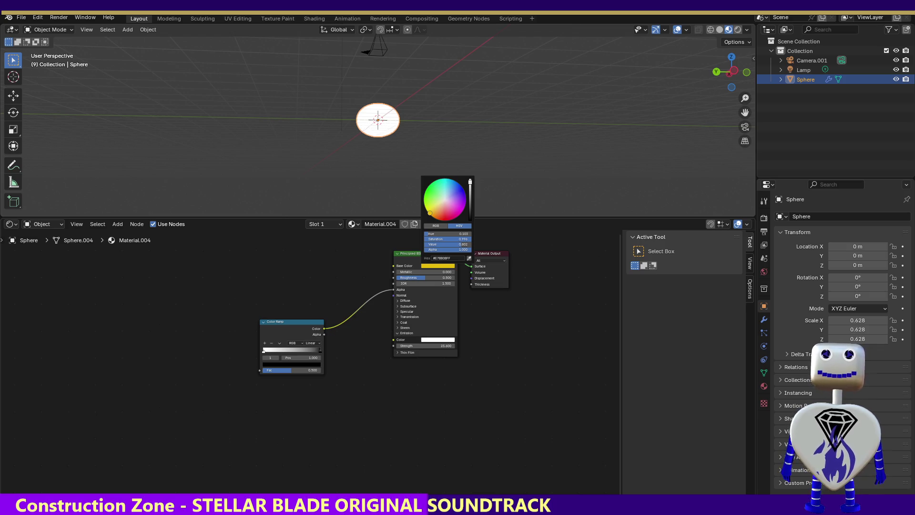
{"action": "mouse_move", "coordinate": [470, 183]}
{"action": "left_mouse_down"}
{"action": "mouse_move", "coordinate": [470, 213]}
{"action": "mouse_move", "coordinate": [470, 179]}
{"action": "mouse_move", "coordinate": [470, 191]}
{"action": "left_mouse_up"}
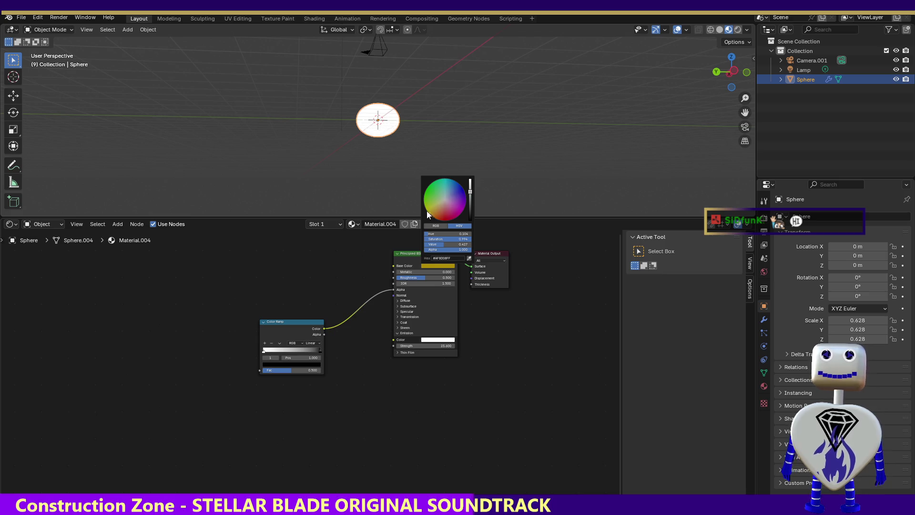
{"action": "left_click_drag", "start_coordinate": [469, 192], "coordinate": [470, 200]}
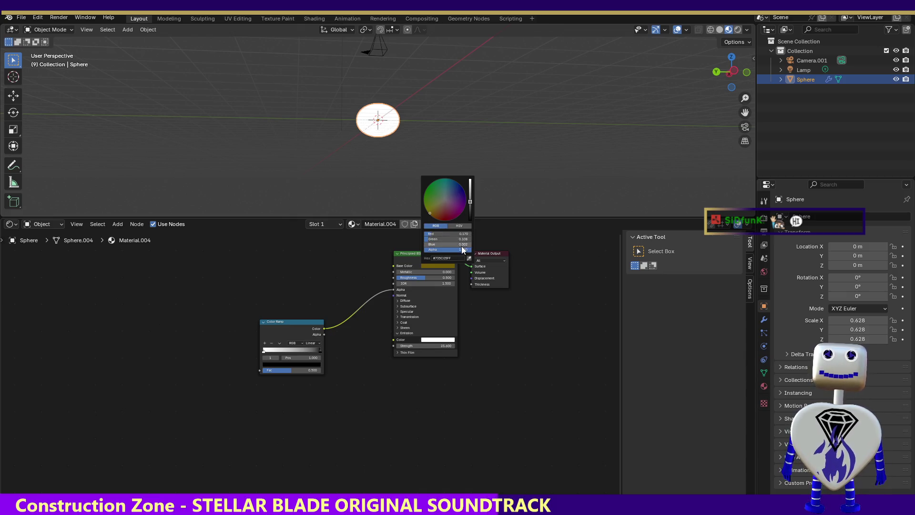
{"action": "left_click", "coordinate": [431, 244]}
{"action": "type", "text": "0.465"}
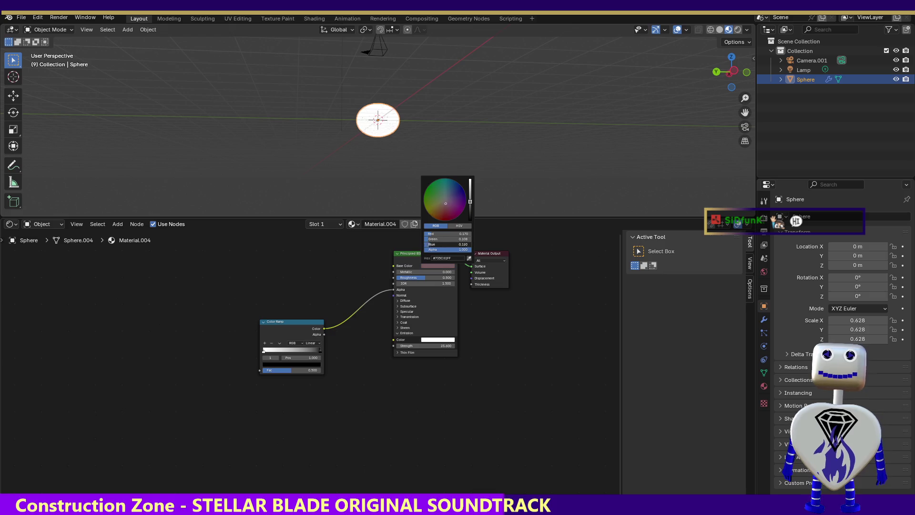
{"action": "key", "text": "Return"}
{"action": "mouse_move", "coordinate": [445, 244]}
{"action": "left_mouse_down"}
{"action": "mouse_move", "coordinate": [428, 244]}
{"action": "mouse_move", "coordinate": [425, 233]}
{"action": "left_mouse_up"}
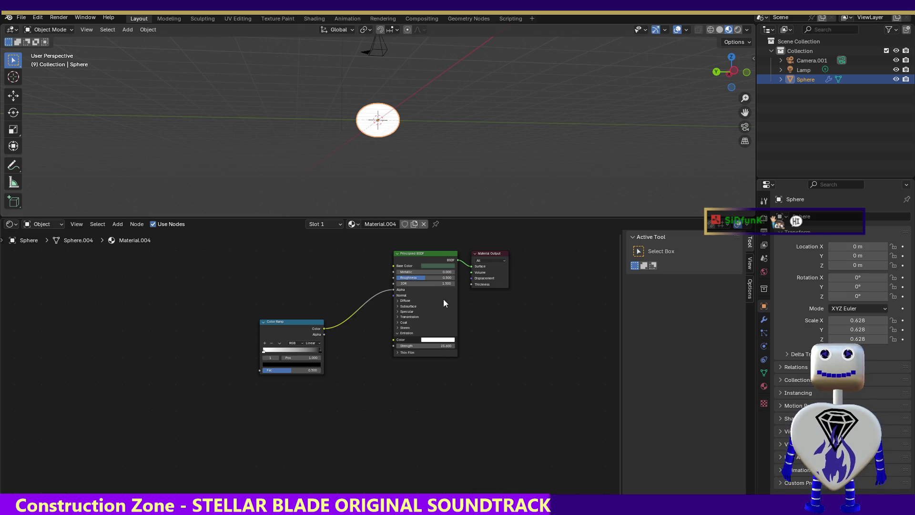
- Shift the Base Color to a dark muted purple-magenta (#5C1448)
{"action": "left_click", "coordinate": [398, 300]}
{"action": "left_click", "coordinate": [397, 301]}
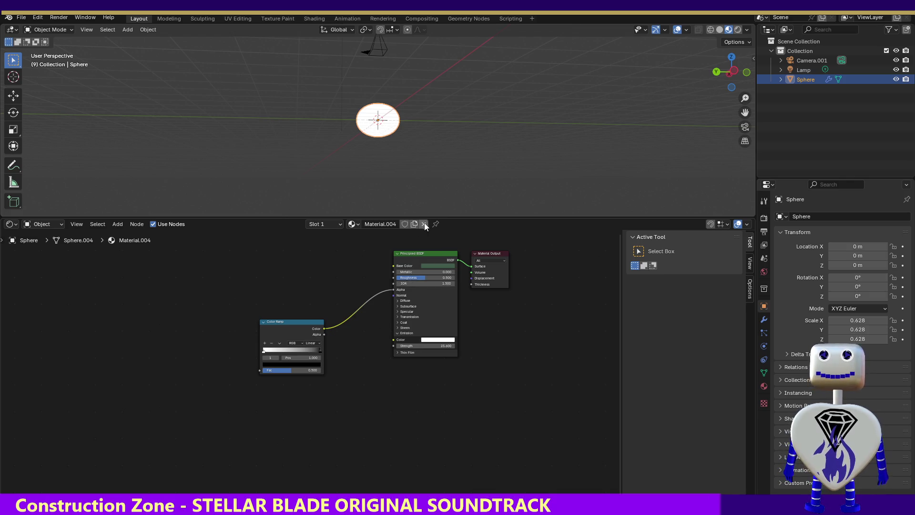
{"action": "left_click", "coordinate": [439, 264]}
{"action": "mouse_move", "coordinate": [441, 195]}
{"action": "left_mouse_down"}
{"action": "mouse_move", "coordinate": [434, 211]}
{"action": "mouse_move", "coordinate": [448, 201]}
{"action": "mouse_move", "coordinate": [456, 211]}
{"action": "left_mouse_up"}
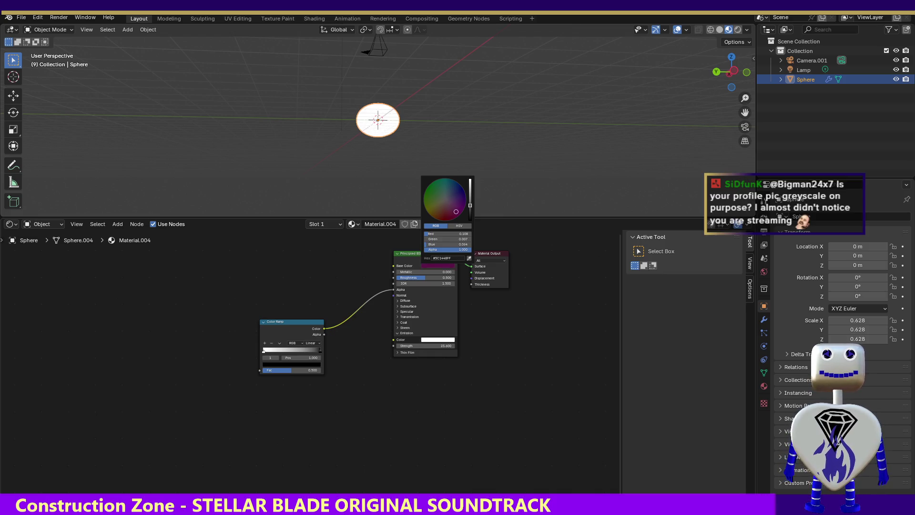
- Move the Color Ramp's left stop to position 0.273
{"action": "left_click", "coordinate": [264, 353]}
{"action": "key", "text": "g"}
{"action": "left_click", "coordinate": [277, 351]}
{"action": "mouse_move", "coordinate": [276, 351]}
{"action": "left_mouse_down"}
{"action": "mouse_move", "coordinate": [331, 351]}
{"action": "mouse_move", "coordinate": [286, 351]}
{"action": "mouse_move", "coordinate": [324, 353]}
{"action": "mouse_move", "coordinate": [296, 347]}
{"action": "left_mouse_up"}
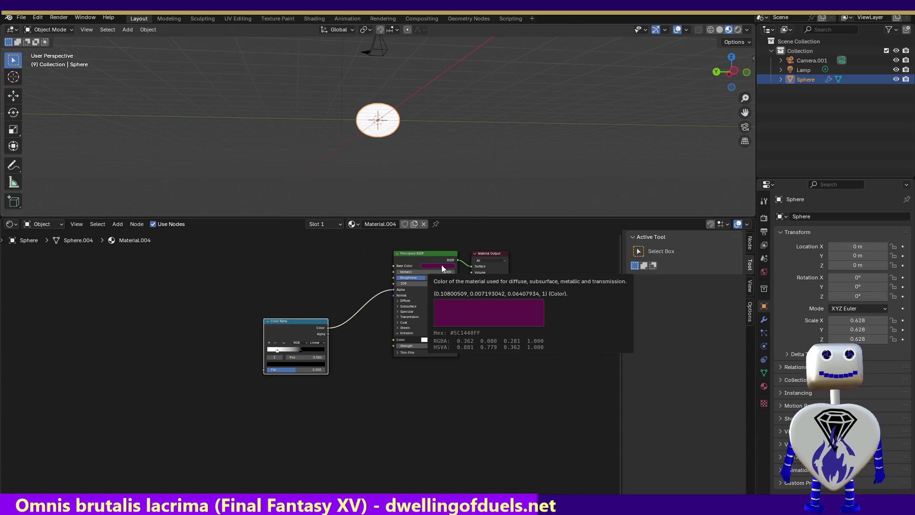
- Desaturate the Base Color in HSV mode to saturation 0.214
{"action": "left_click", "coordinate": [443, 266]}
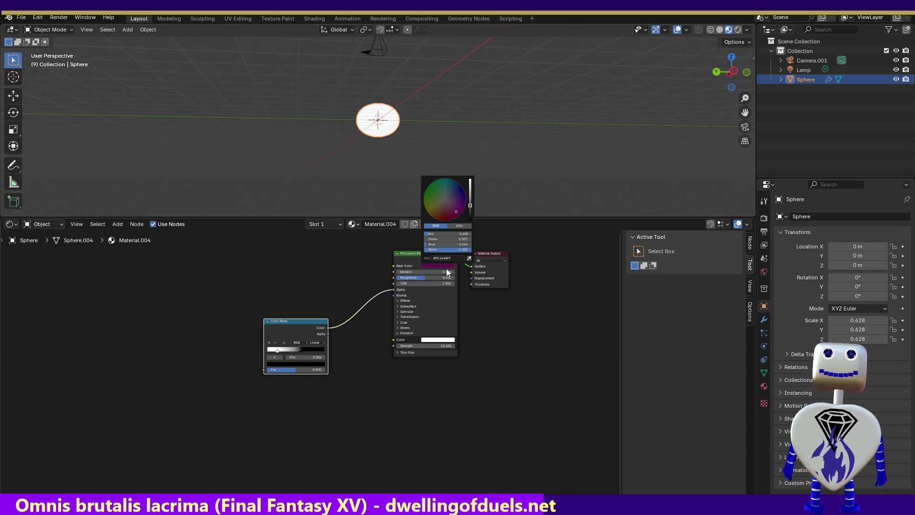
{"action": "left_click", "coordinate": [460, 225]}
{"action": "mouse_move", "coordinate": [464, 238]}
{"action": "left_mouse_down"}
{"action": "mouse_move", "coordinate": [430, 239]}
{"action": "mouse_move", "coordinate": [445, 239]}
{"action": "left_mouse_up"}
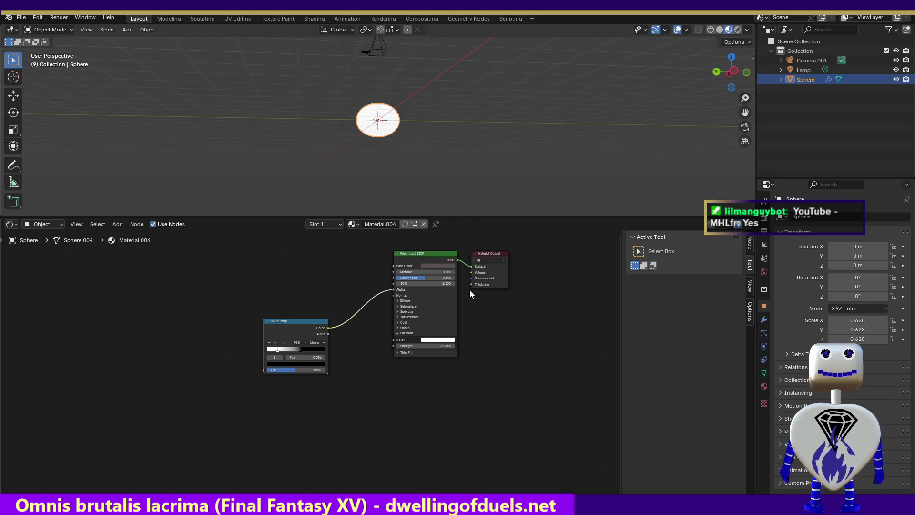
- Render a test image, then move the Color Ramp stop to position 0.144
{"action": "left_click", "coordinate": [58, 19]}
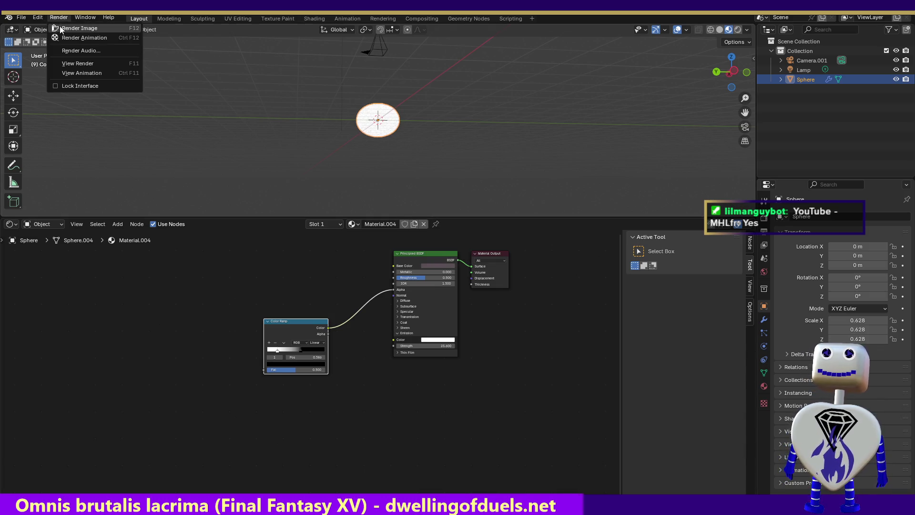
{"action": "left_click", "coordinate": [60, 27]}
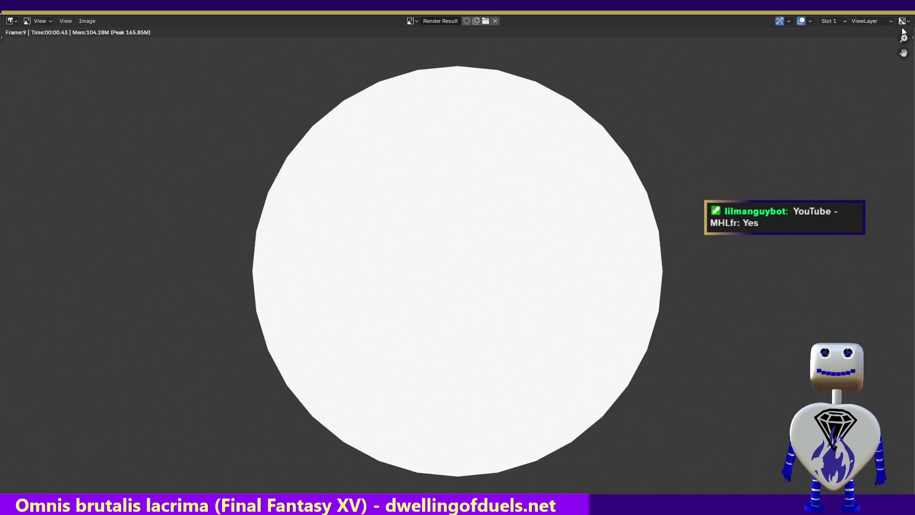
{"action": "key", "text": "Escape"}
{"action": "mouse_move", "coordinate": [300, 351]}
{"action": "left_mouse_down"}
{"action": "mouse_move", "coordinate": [267, 350]}
{"action": "mouse_move", "coordinate": [276, 351]}
{"action": "left_mouse_up"}
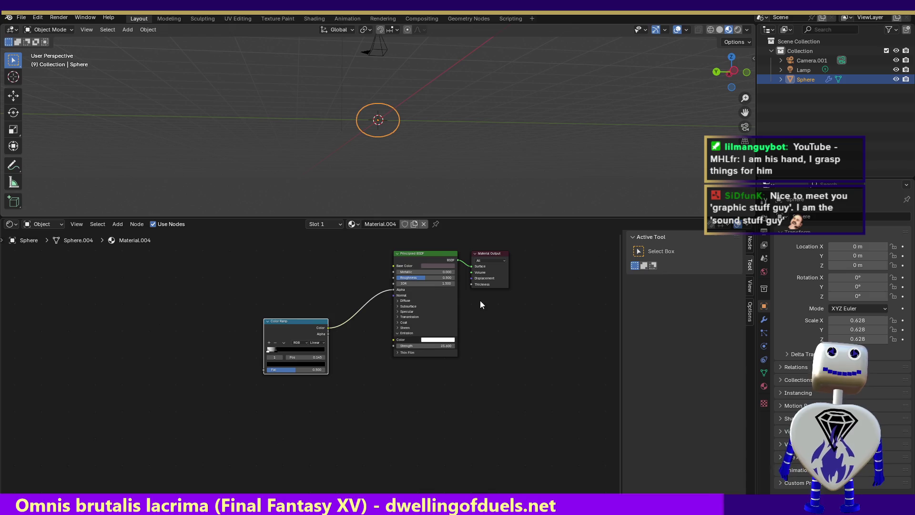
- Change the emission colour from white to a near-black purple
{"action": "left_click", "coordinate": [433, 340]}
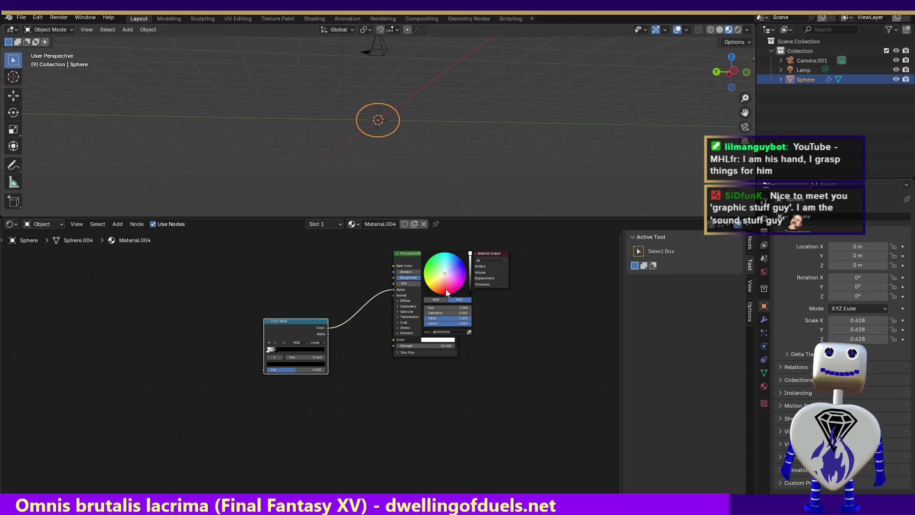
{"action": "left_click_drag", "start_coordinate": [447, 274], "coordinate": [459, 268]}
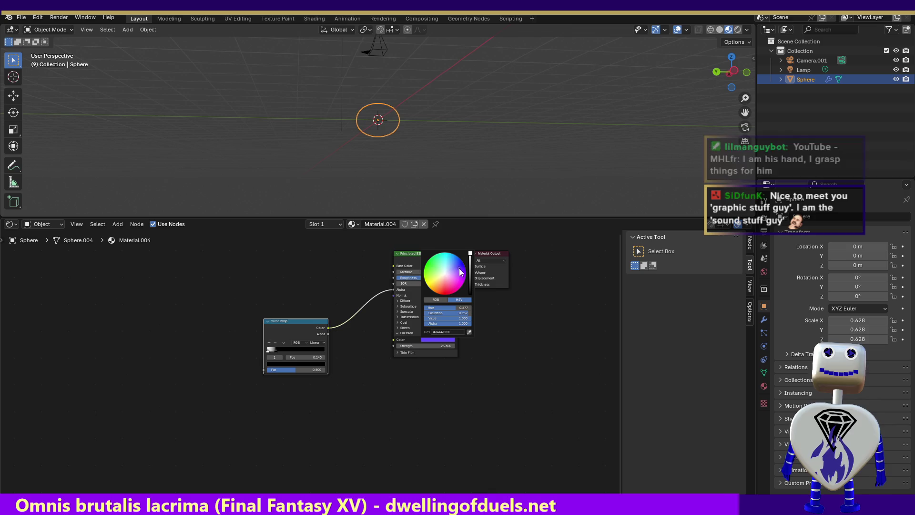
{"action": "left_click_drag", "start_coordinate": [464, 319], "coordinate": [425, 318]}
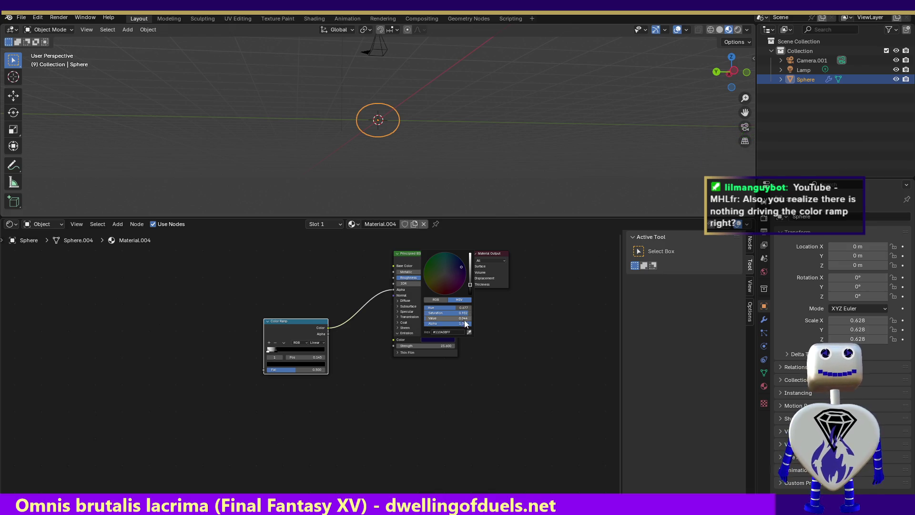
{"action": "left_click", "coordinate": [496, 319]}
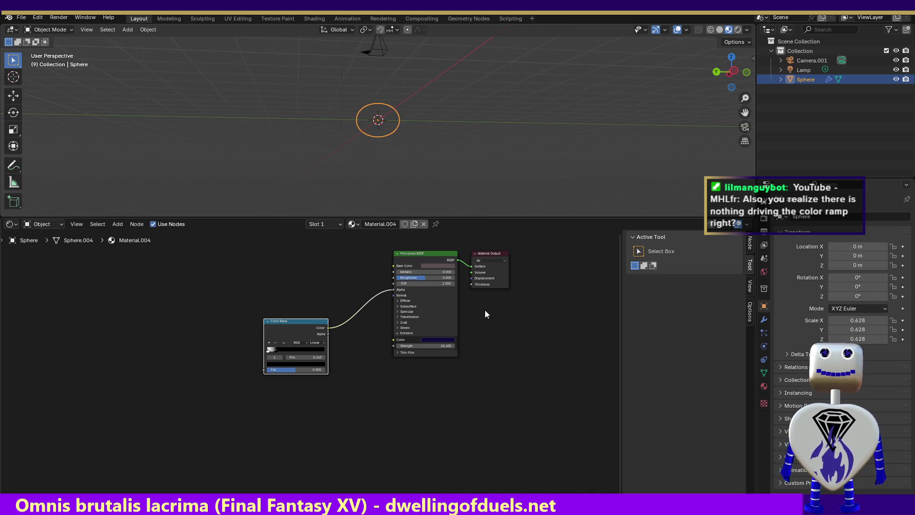
- Raise the purple emission colour's value to 0.310
{"action": "left_click", "coordinate": [438, 339]}
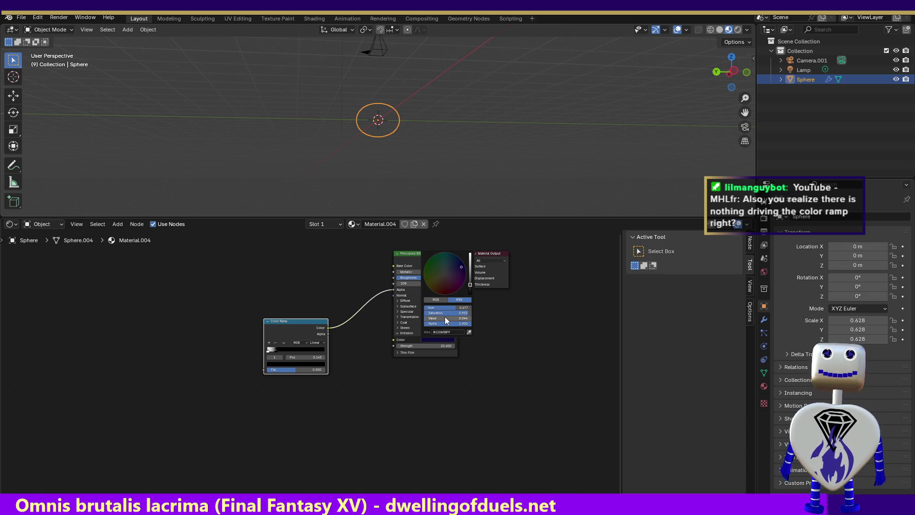
{"action": "left_click_drag", "start_coordinate": [439, 317], "coordinate": [472, 317]}
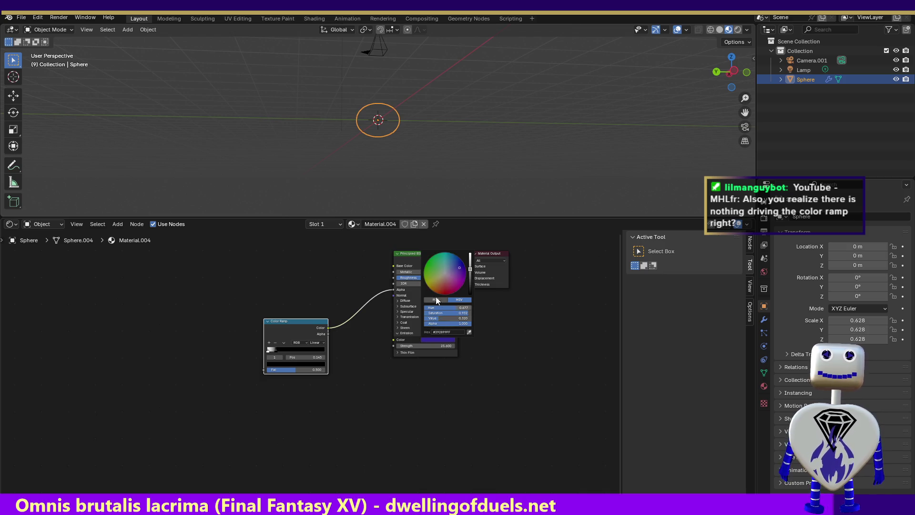
{"action": "left_click", "coordinate": [59, 18]}
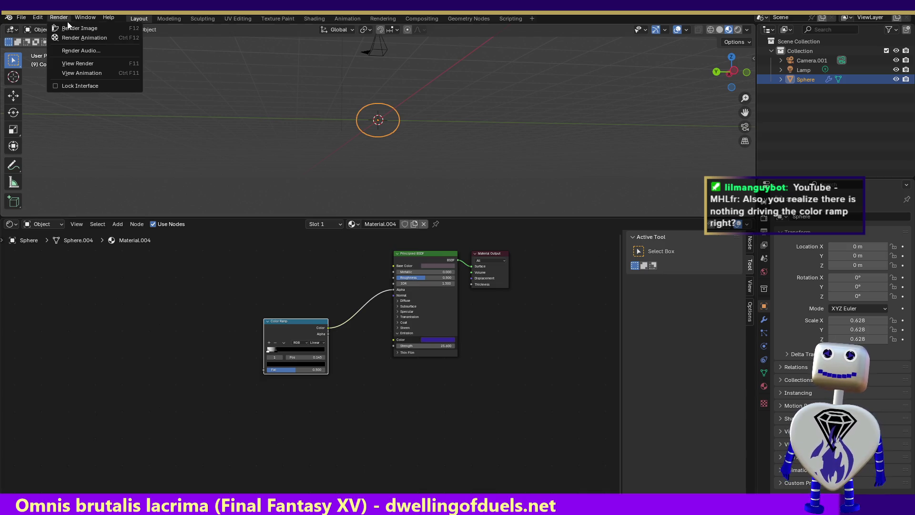
{"action": "left_click", "coordinate": [78, 27]}
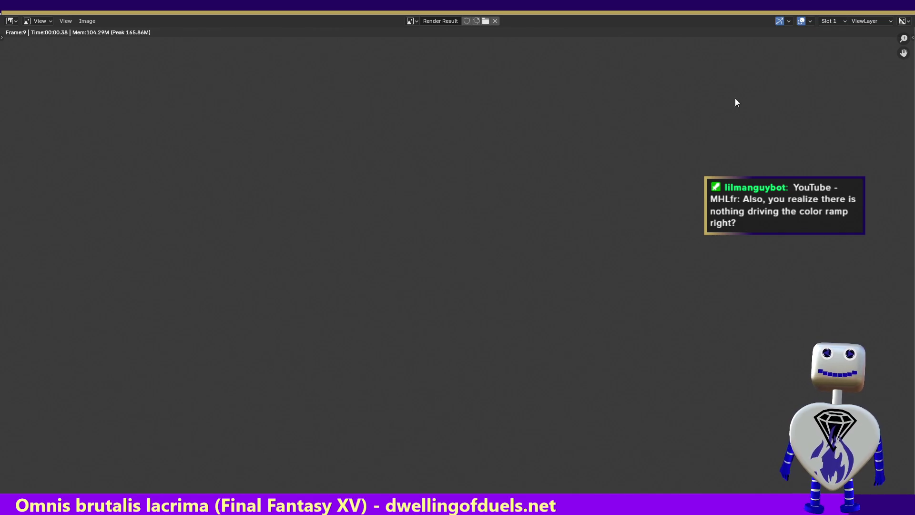
{"action": "key", "text": "Escape"}
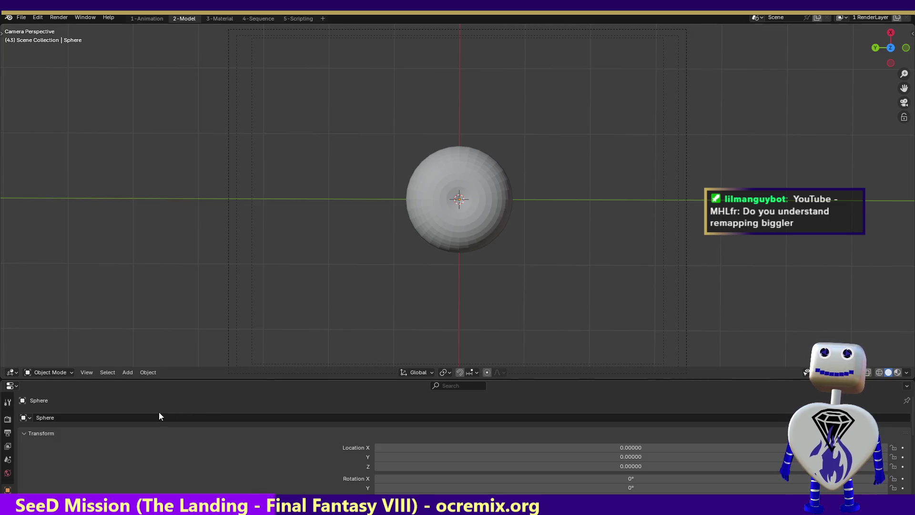
- Render an image of the grey sphere from the camera with Render > Render Image
{"action": "left_click", "coordinate": [59, 17]}
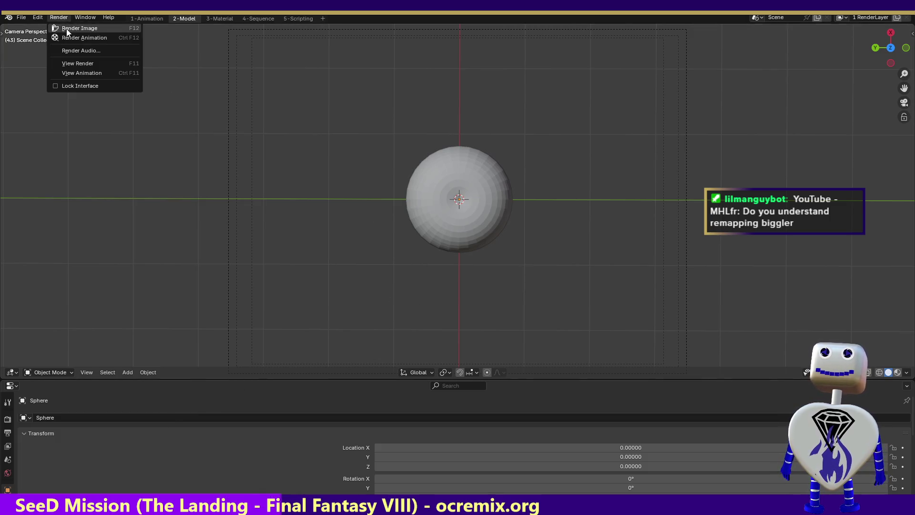
{"action": "left_click", "coordinate": [67, 32]}
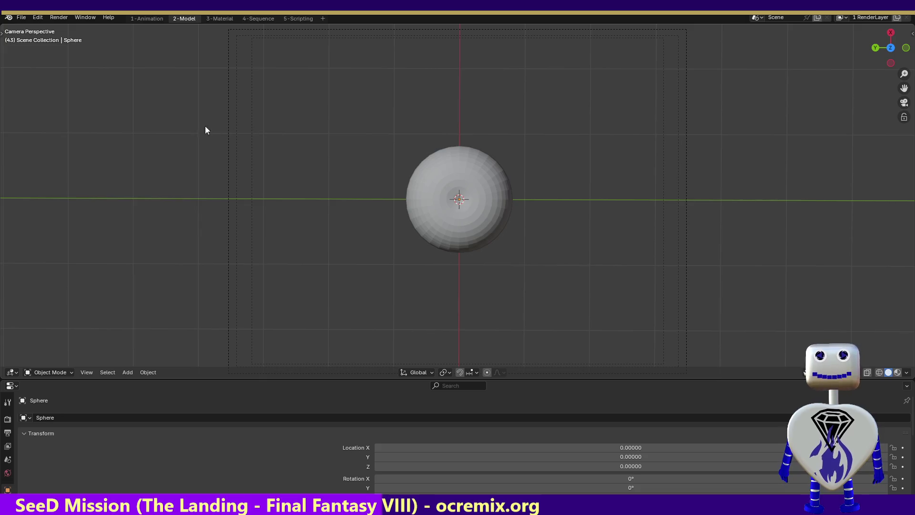
{"action": "left_click", "coordinate": [55, 18]}
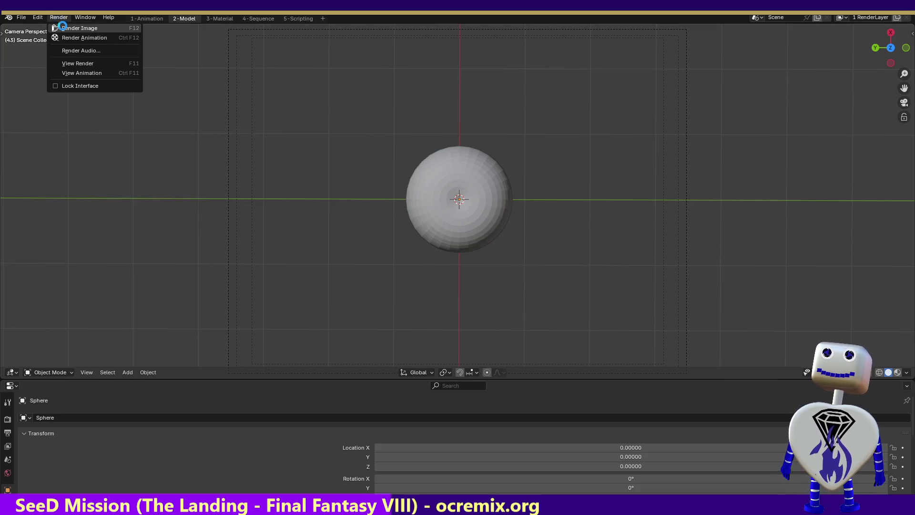
{"action": "left_click", "coordinate": [62, 25]}
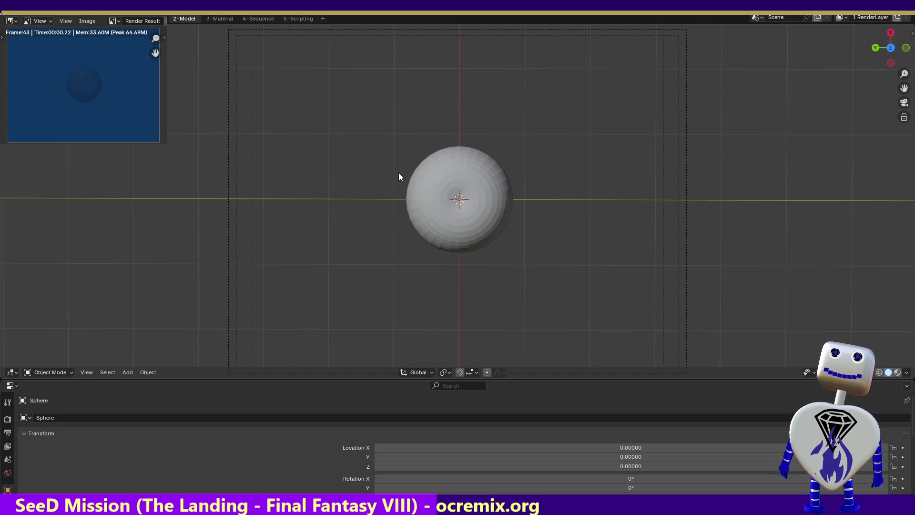
- Switch to the 3-Material workspace and start playing the animation
{"action": "left_click", "coordinate": [213, 19]}
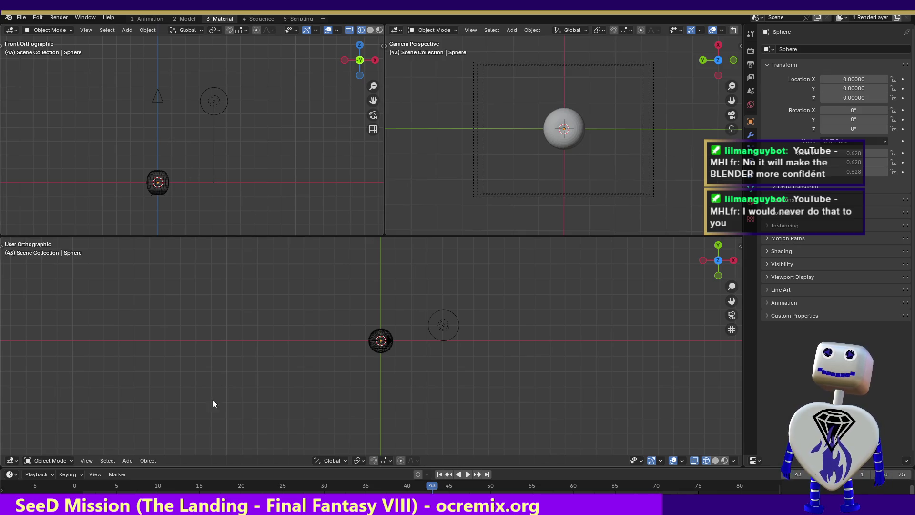
{"action": "key", "text": "space"}
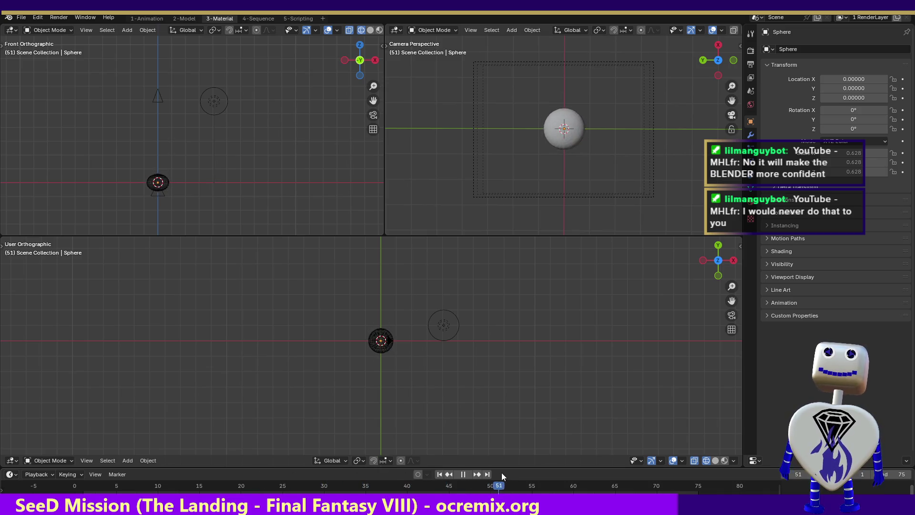
- Stop playback at frame 54, render a test image, zoom out and close it
{"action": "key", "text": "space"}
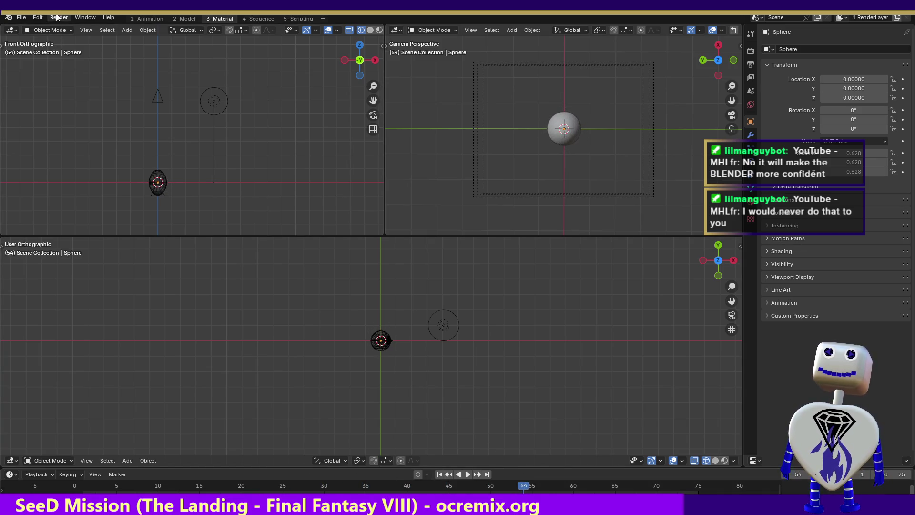
{"action": "left_click", "coordinate": [58, 18]}
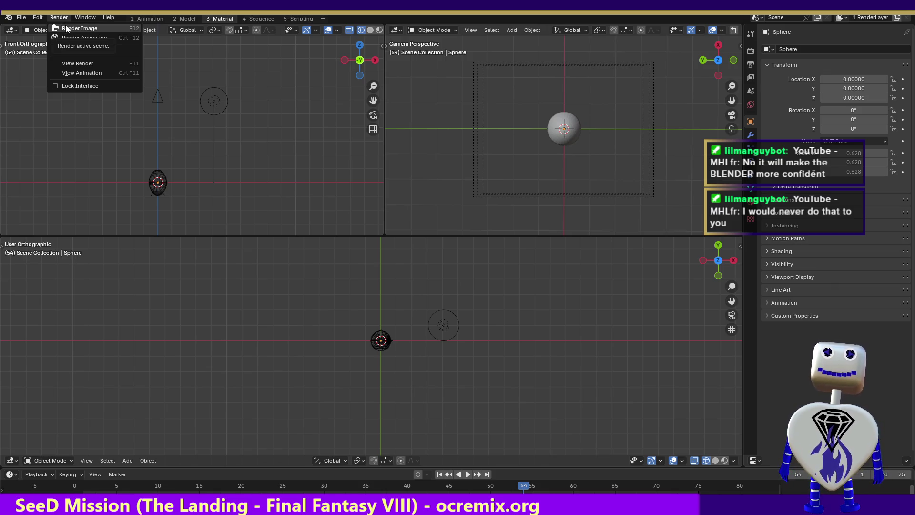
{"action": "left_click", "coordinate": [60, 19]}
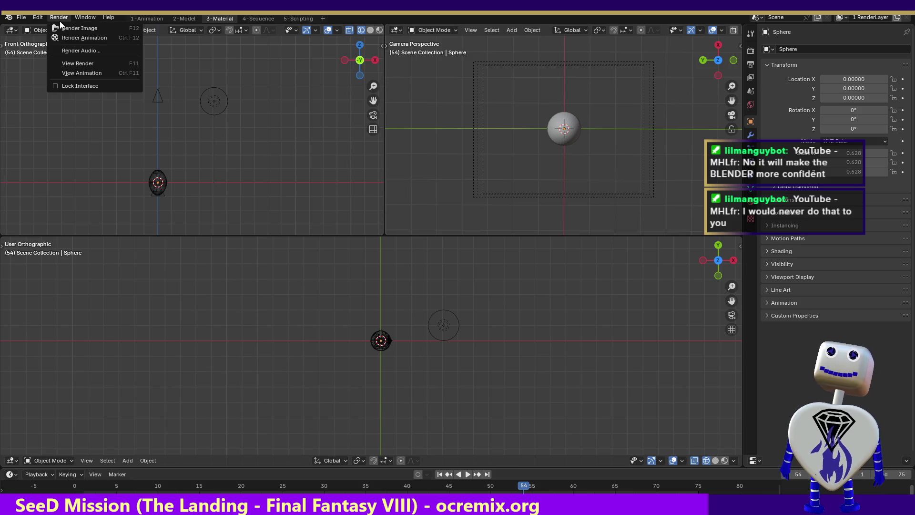
{"action": "left_click", "coordinate": [67, 28]}
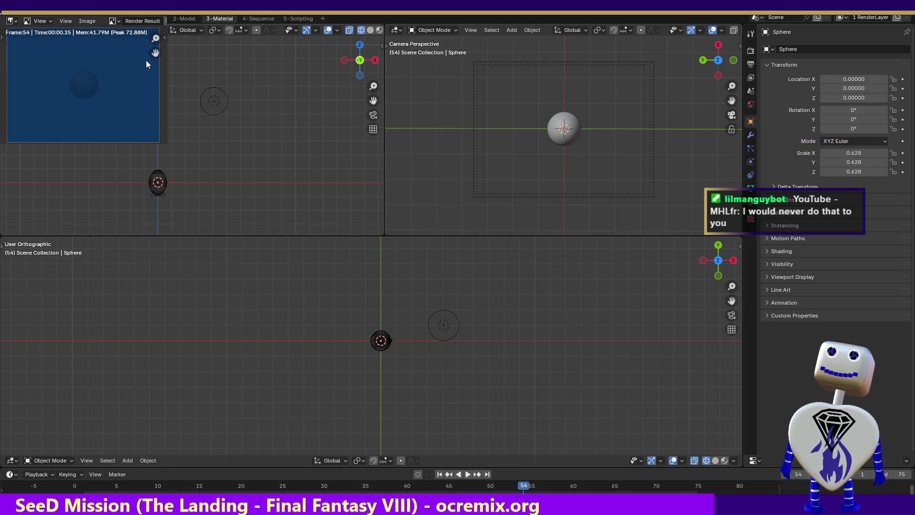
{"action": "left_click_drag", "start_coordinate": [156, 38], "coordinate": [157, 107]}
{"action": "key", "text": "Escape"}
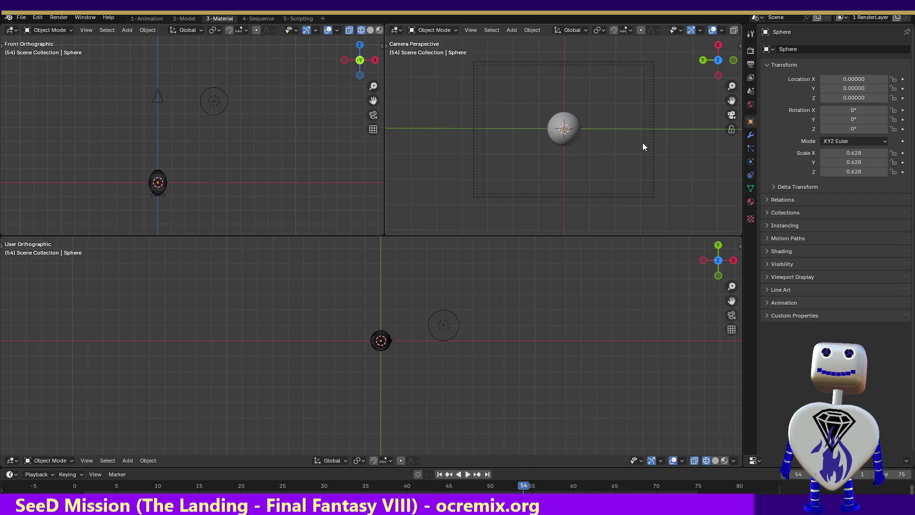
{"action": "left_click", "coordinate": [717, 75]}
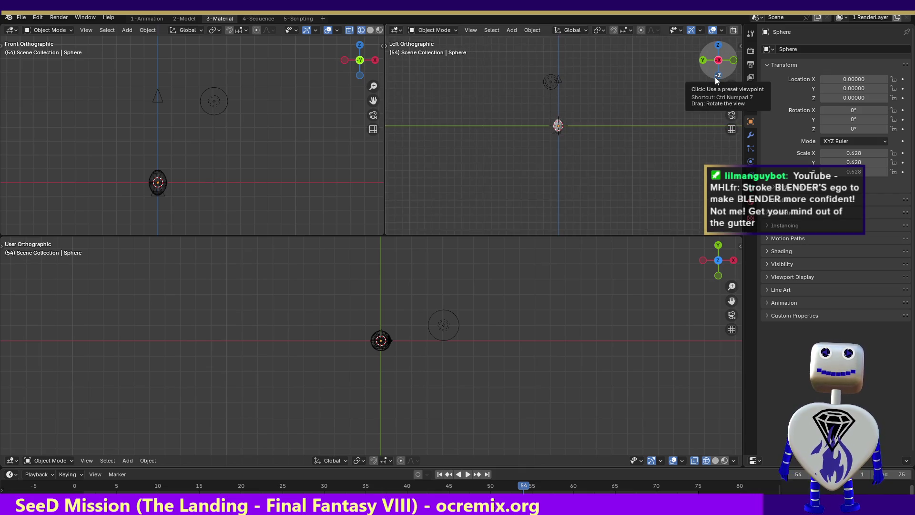
- Select the Lamp and check its point light type and power of 100
{"action": "left_click", "coordinate": [551, 82]}
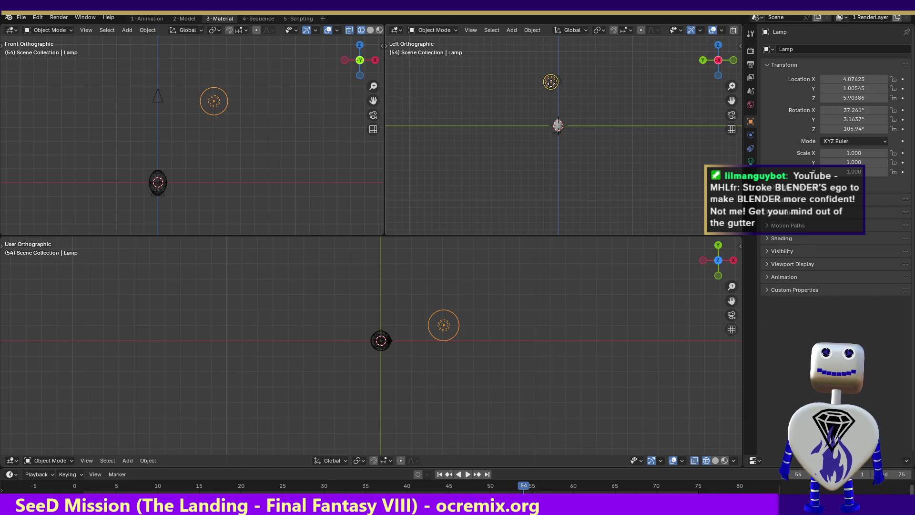
{"action": "left_click", "coordinate": [751, 161]}
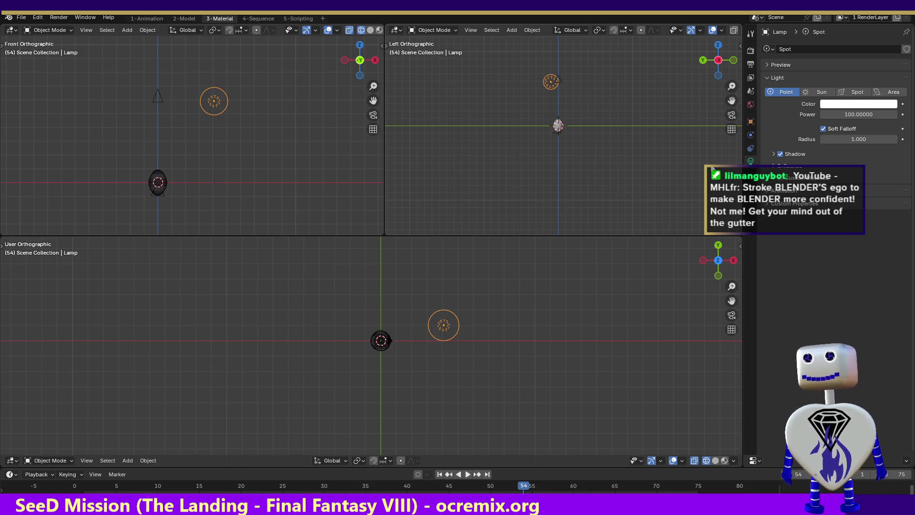
{"action": "left_click", "coordinate": [747, 149]}
{"action": "left_click", "coordinate": [750, 161]}
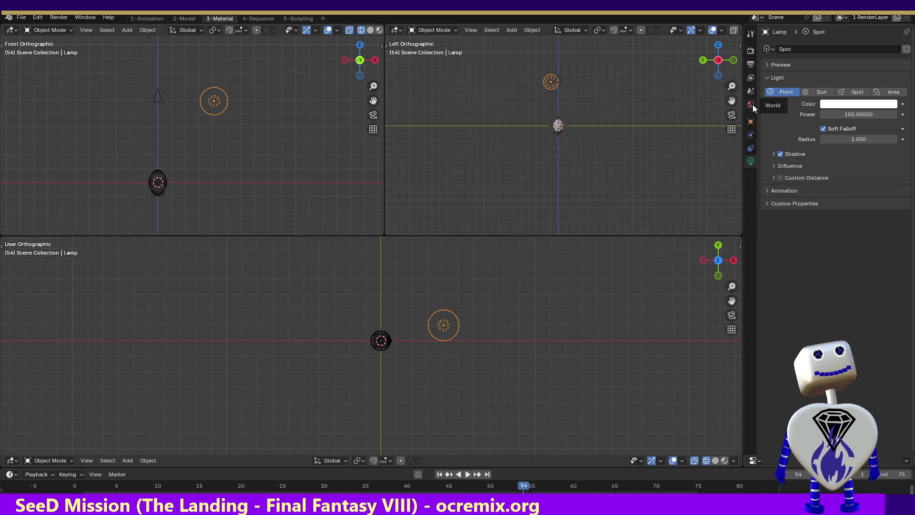
{"action": "left_click", "coordinate": [751, 34]}
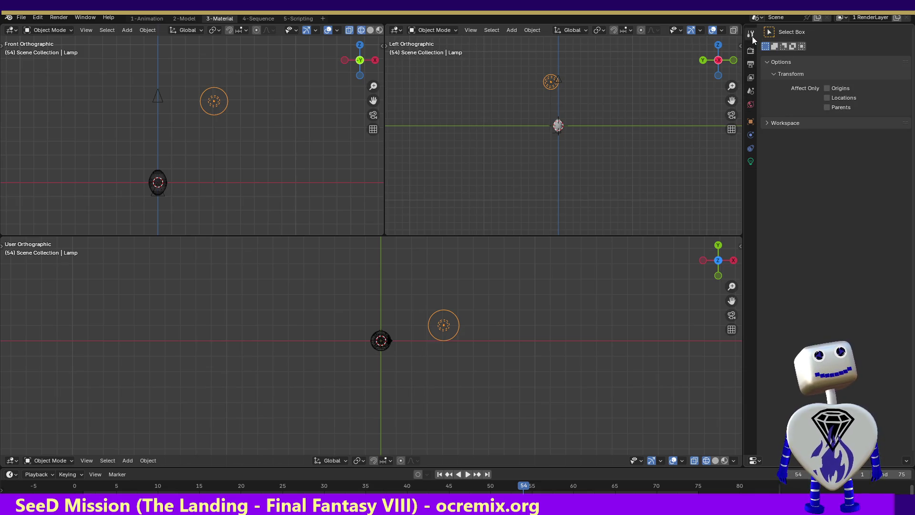
- Show the EEVEE render settings with 16 viewport and 64 render samples
{"action": "left_click", "coordinate": [750, 51]}
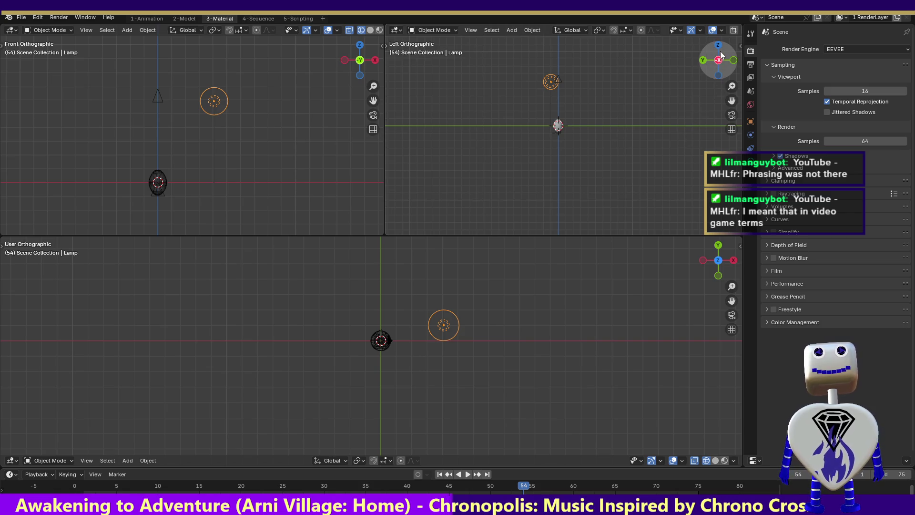
- Tilt the side view, check the Constraints, Object and World tabs, then return to Render Properties
{"action": "left_click_drag", "start_coordinate": [719, 47], "coordinate": [716, 76]}
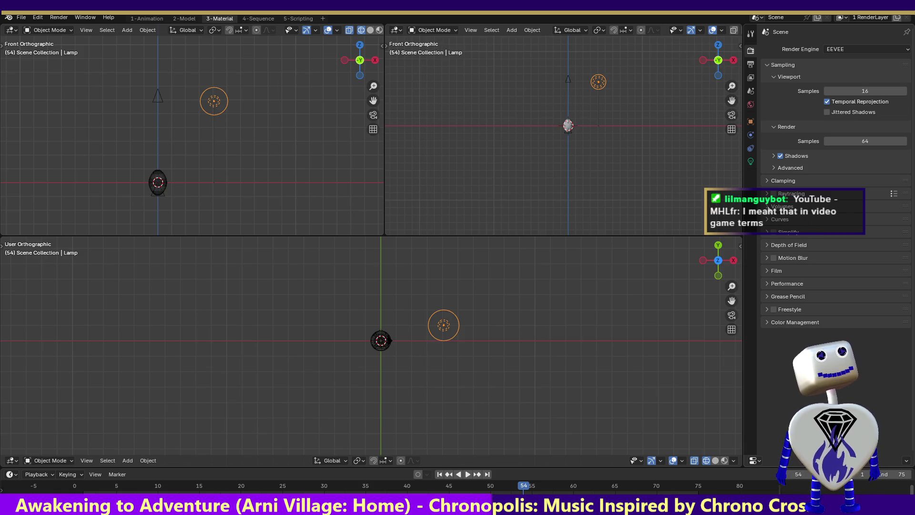
{"action": "left_click", "coordinate": [750, 148]}
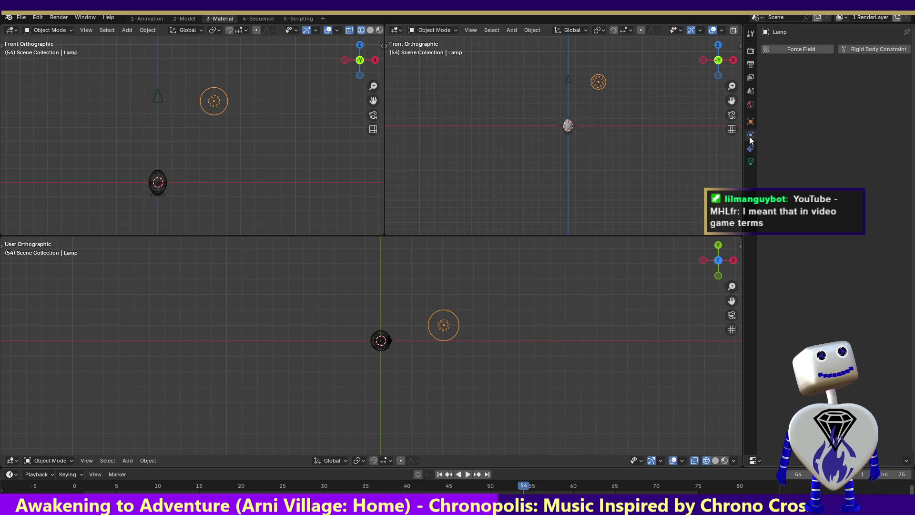
{"action": "left_click", "coordinate": [750, 121]}
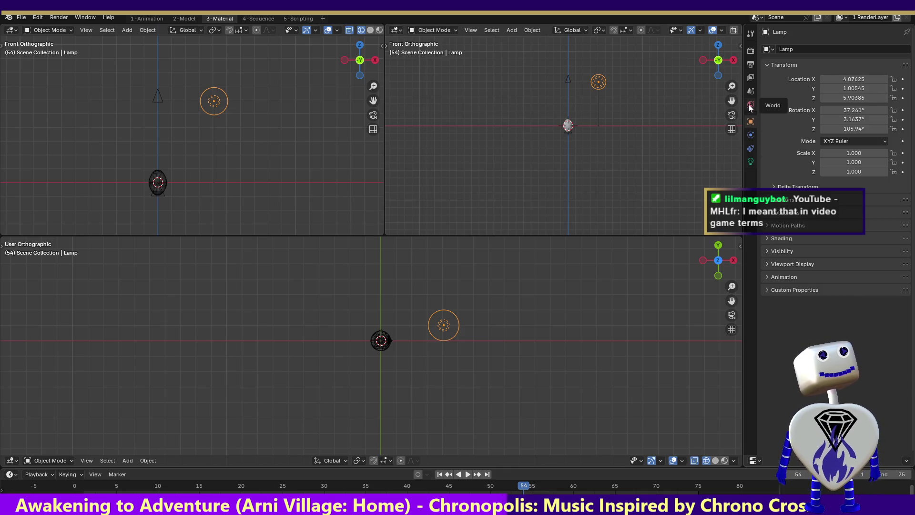
{"action": "left_click", "coordinate": [751, 104]}
{"action": "left_click", "coordinate": [750, 51]}
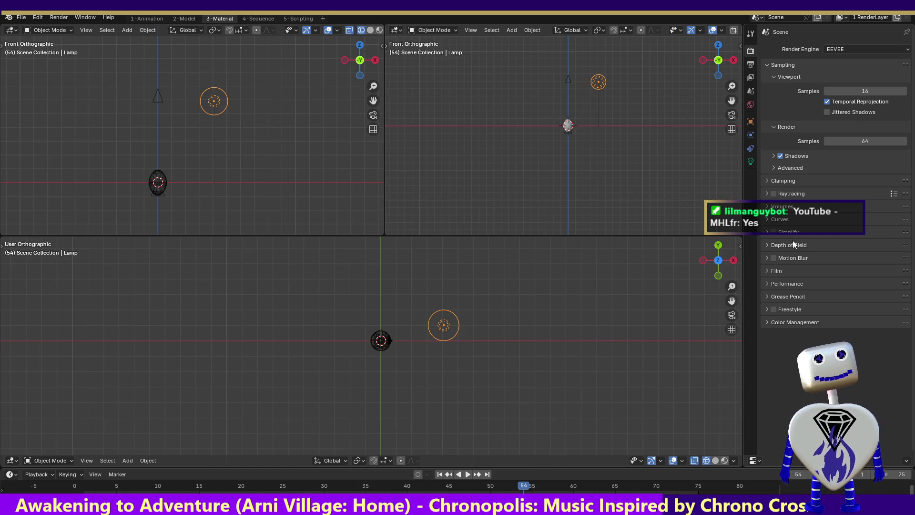
- Expand the Film panel and turn on Transparent
{"action": "left_click", "coordinate": [768, 273]}
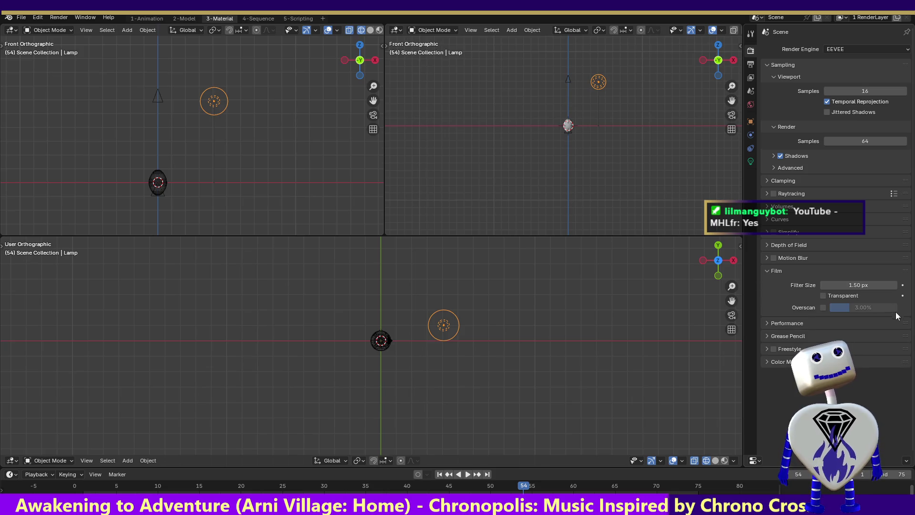
{"action": "left_click", "coordinate": [824, 296]}
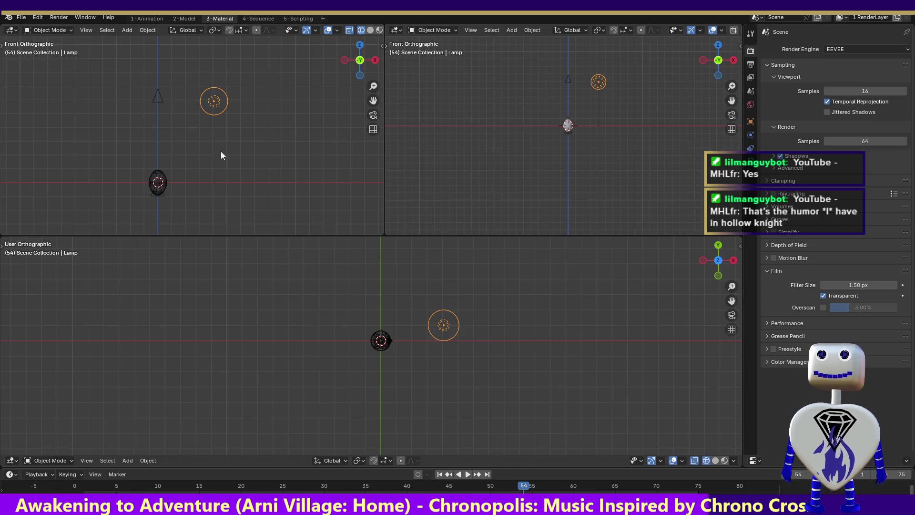
- Render frame 54 to preview the blue sphere, then expand Sampling > Advanced
{"action": "left_click", "coordinate": [34, 18]}
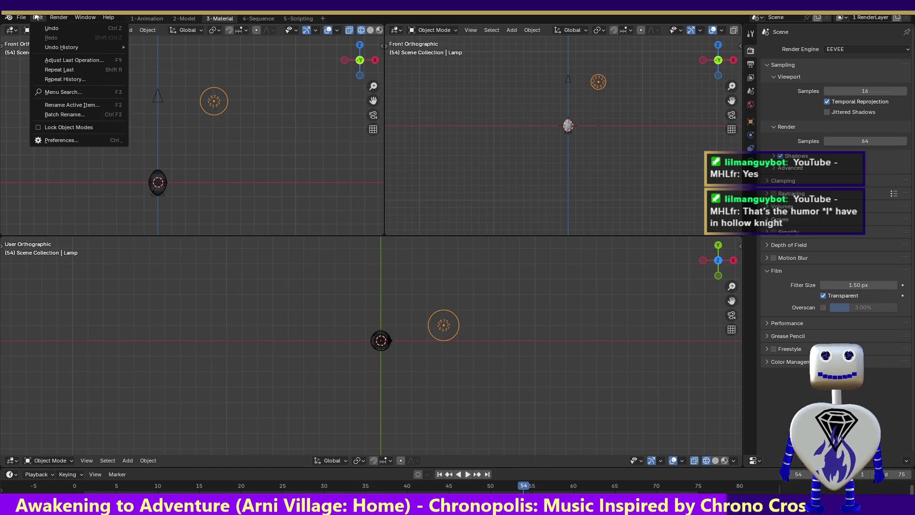
{"action": "left_click", "coordinate": [37, 17]}
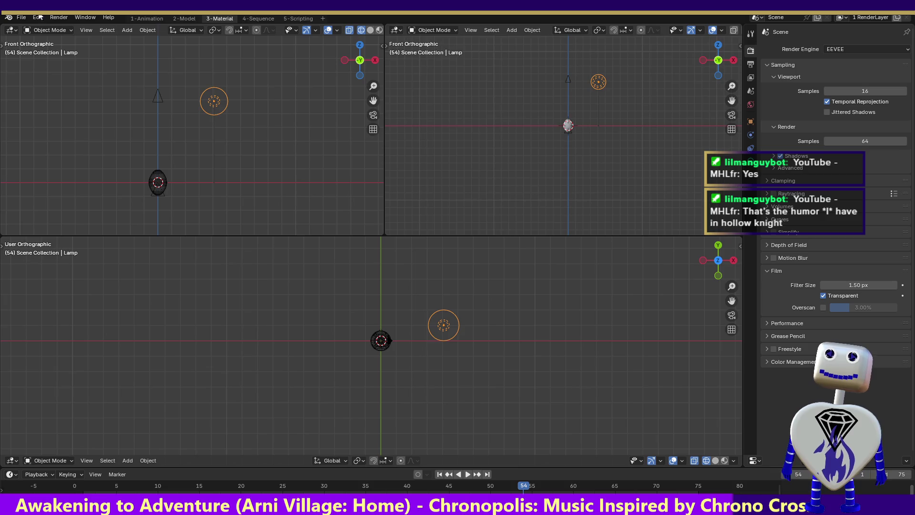
{"action": "left_click", "coordinate": [40, 19]}
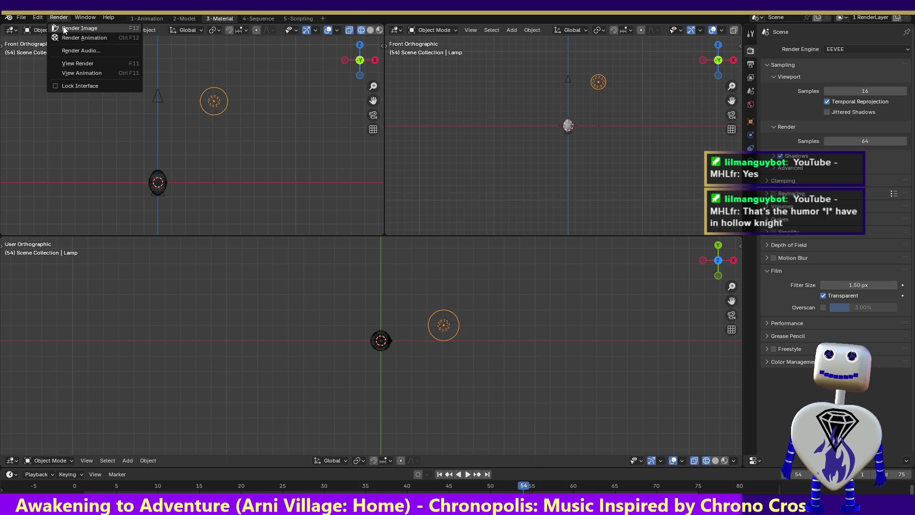
{"action": "left_click", "coordinate": [64, 28]}
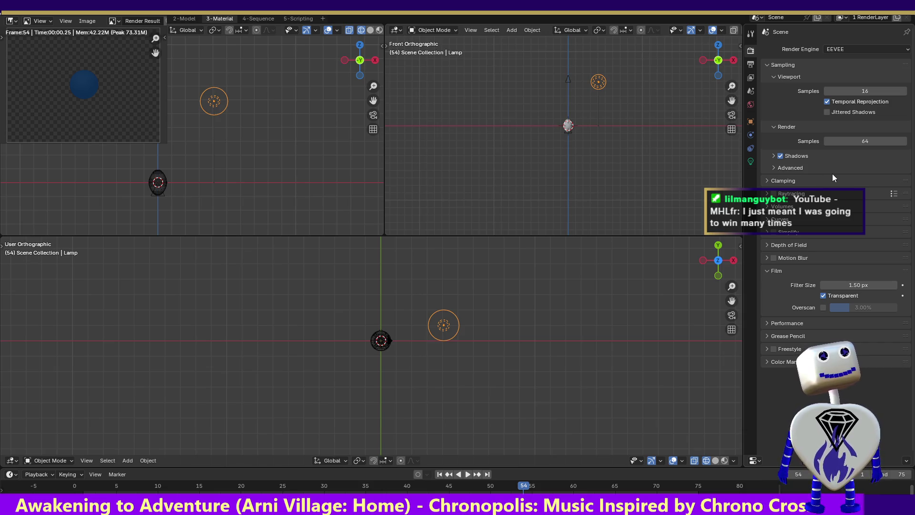
{"action": "left_click", "coordinate": [773, 165]}
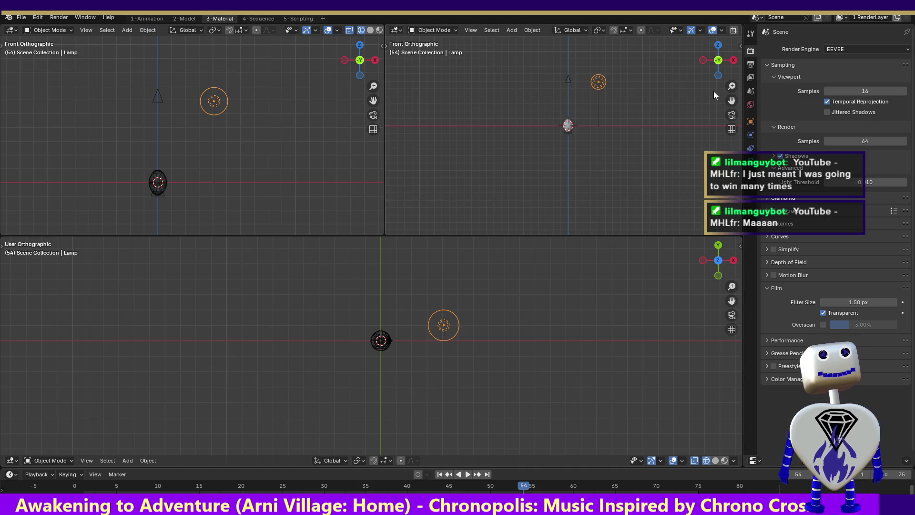
- View the scene from directly below, re-render with F12, and close the render
{"action": "left_click", "coordinate": [717, 75]}
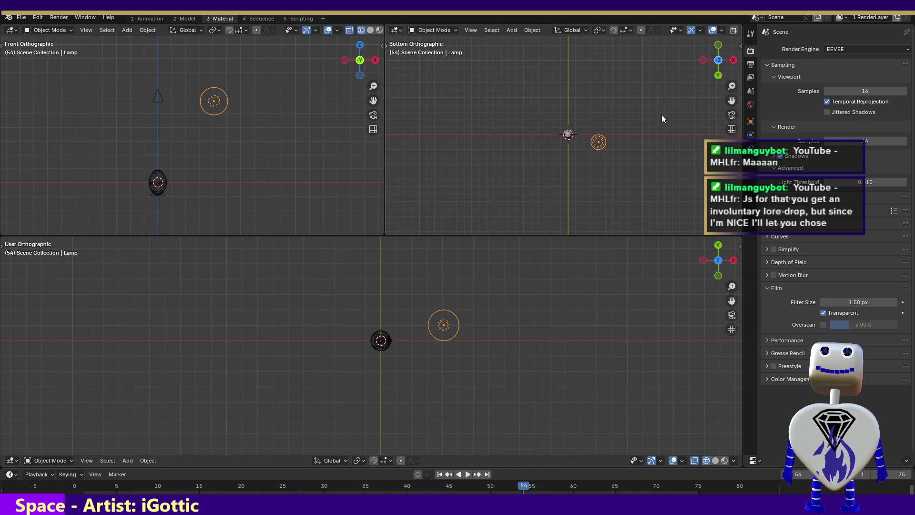
{"action": "key", "text": "F12"}
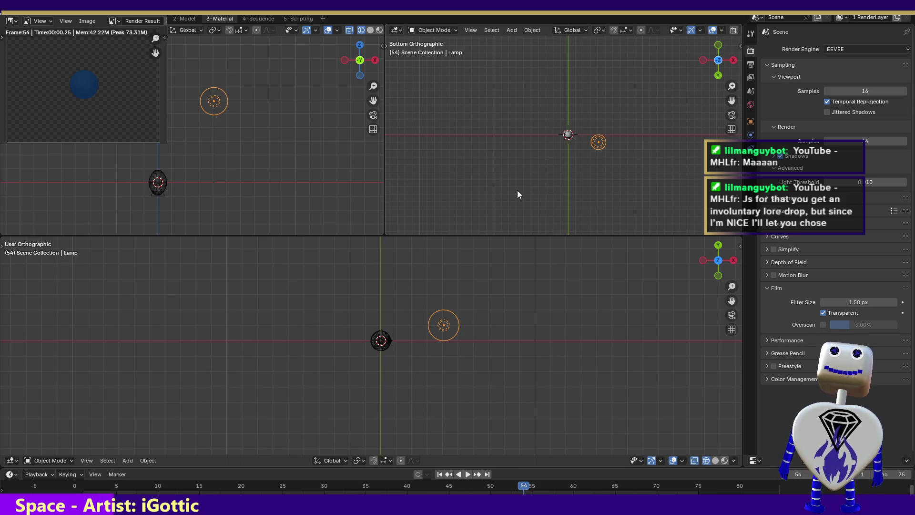
{"action": "left_click", "coordinate": [155, 10]}
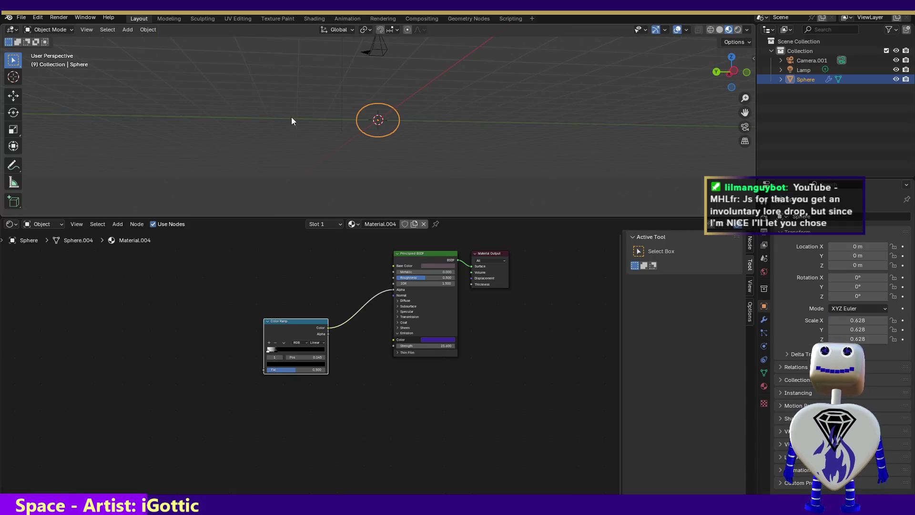
- Revert to the last saved file and select the purple sphere to view Material.004's nodes
{"action": "left_click", "coordinate": [24, 17]}
{"action": "left_click", "coordinate": [33, 57]}
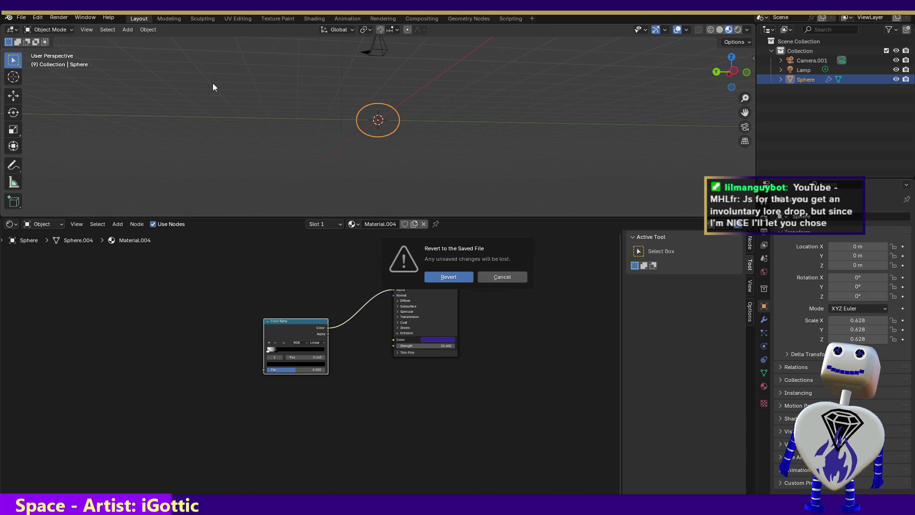
{"action": "left_click", "coordinate": [448, 277]}
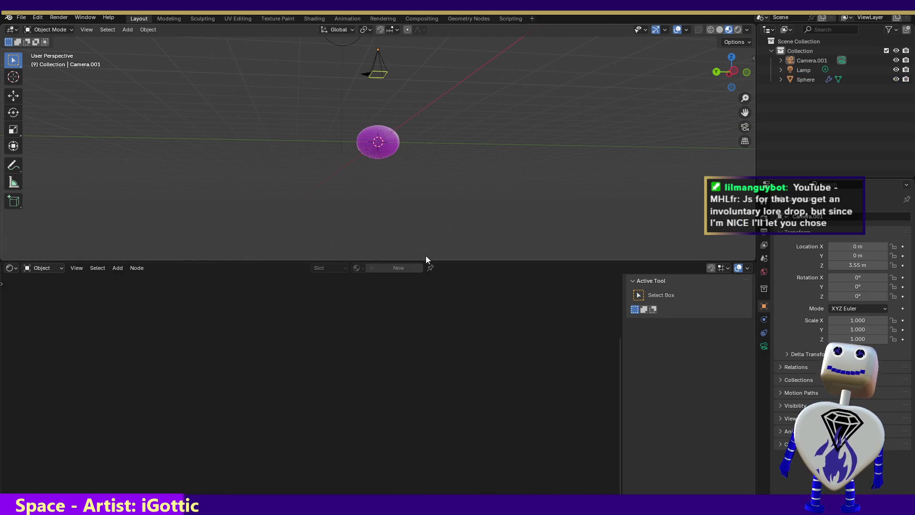
{"action": "left_click", "coordinate": [387, 134]}
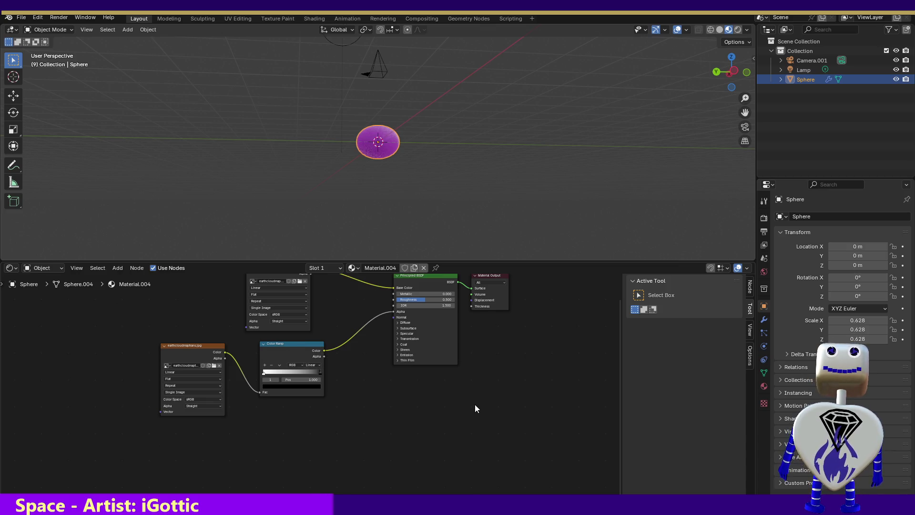
- Switch to Top Orthographic view looking down on the sphere, lamp and camera
{"action": "left_click_drag", "start_coordinate": [380, 416], "coordinate": [397, 438]}
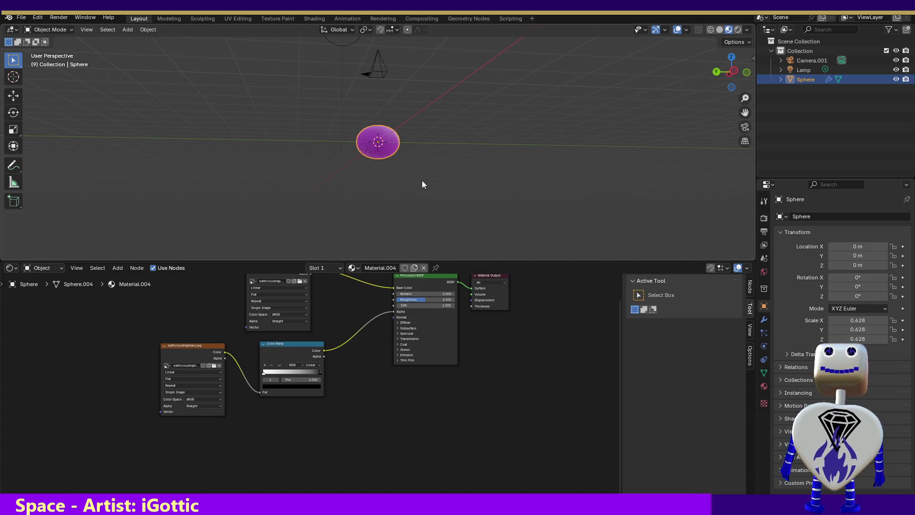
{"action": "left_click", "coordinate": [733, 57]}
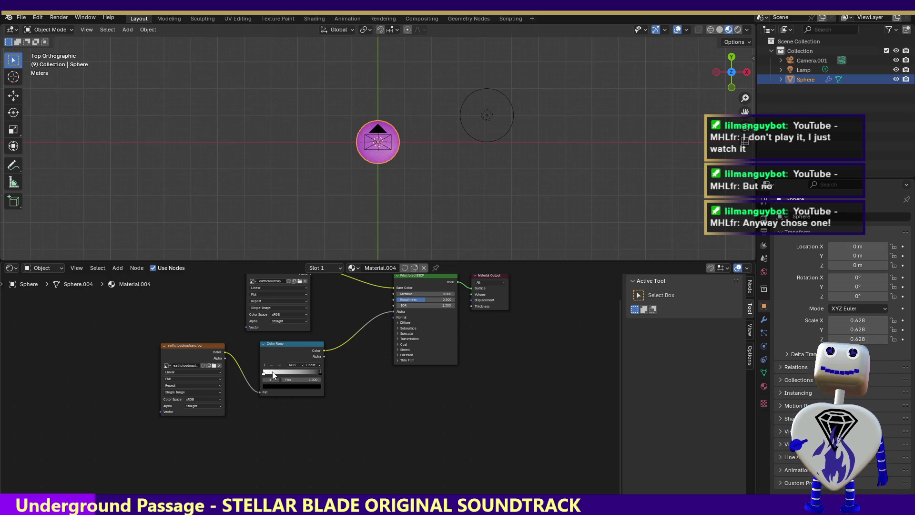
{"action": "left_click", "coordinate": [180, 349]}
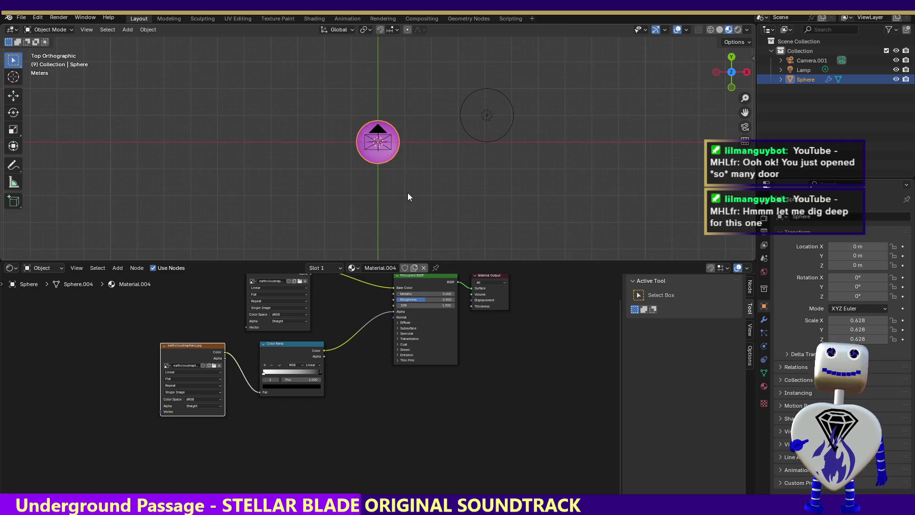
- Delete both image texture nodes and the Color Ramp, undoing the accidental sphere deletion
{"action": "mouse_move", "coordinate": [327, 444]}
{"action": "left_mouse_down"}
{"action": "mouse_move", "coordinate": [266, 422]}
{"action": "mouse_move", "coordinate": [184, 338]}
{"action": "left_mouse_up"}
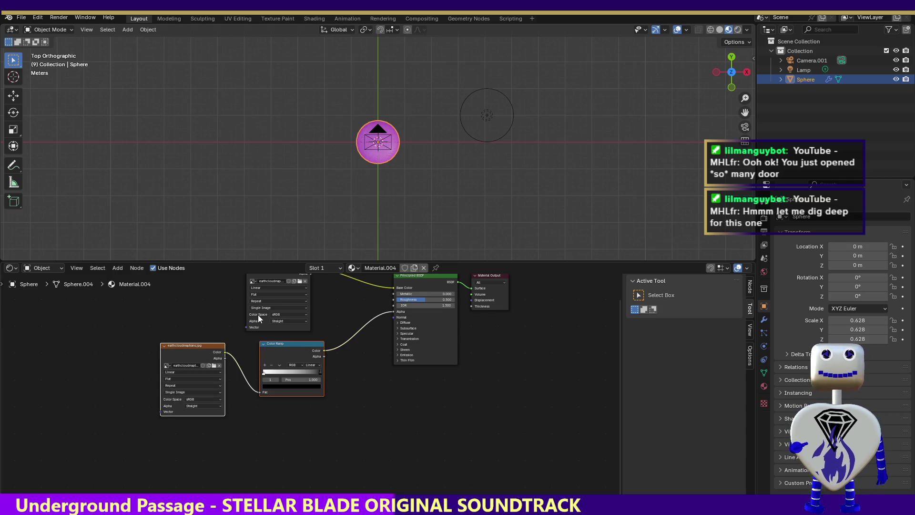
{"action": "key", "text": "x"}
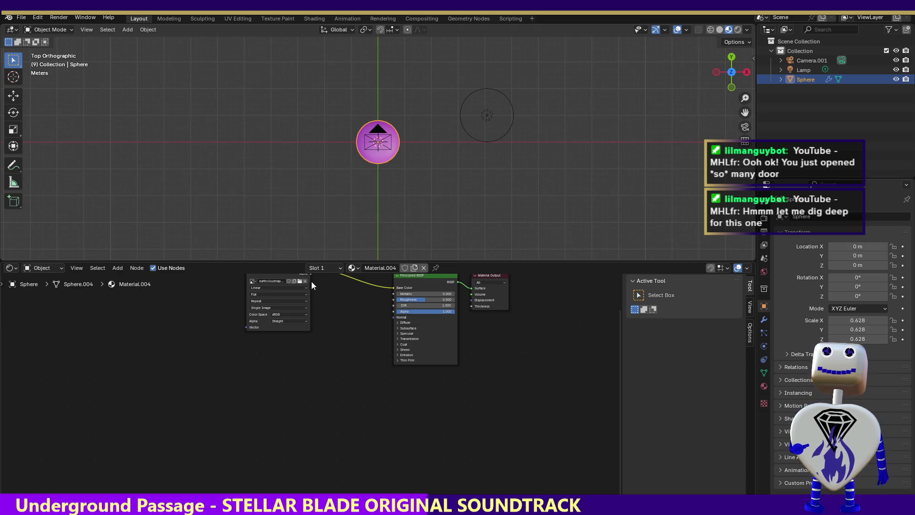
{"action": "left_click", "coordinate": [281, 280]}
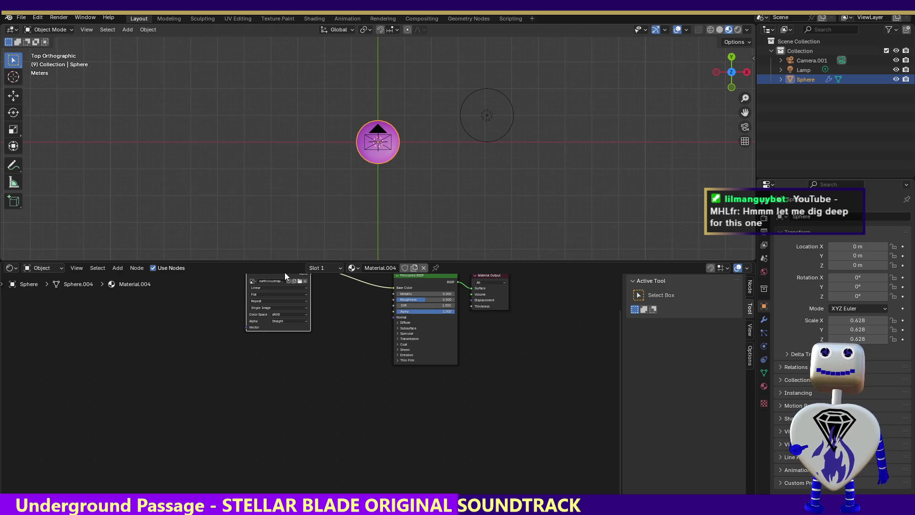
{"action": "mouse_move", "coordinate": [311, 346]}
{"action": "left_mouse_down"}
{"action": "mouse_move", "coordinate": [261, 325]}
{"action": "mouse_move", "coordinate": [217, 247]}
{"action": "left_mouse_up"}
{"action": "key", "text": "Delete"}
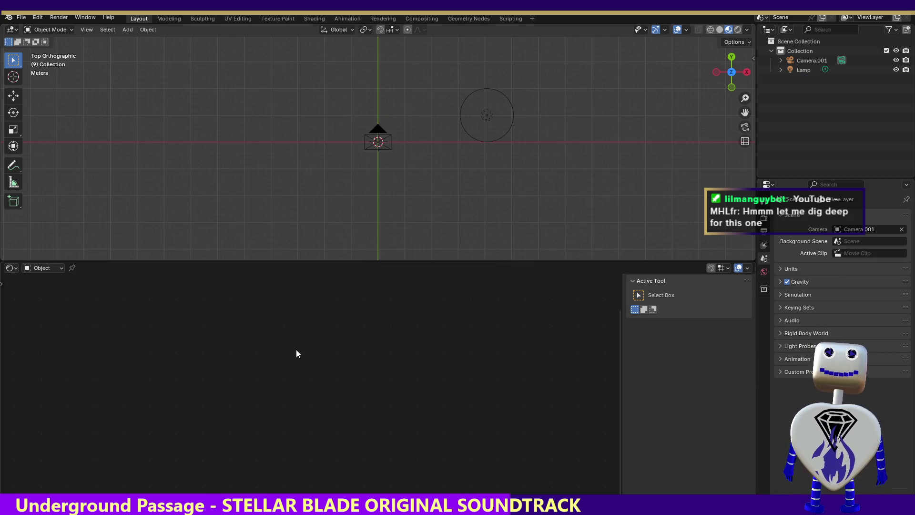
{"action": "key", "text": "ctrl+z"}
{"action": "left_click", "coordinate": [358, 317]}
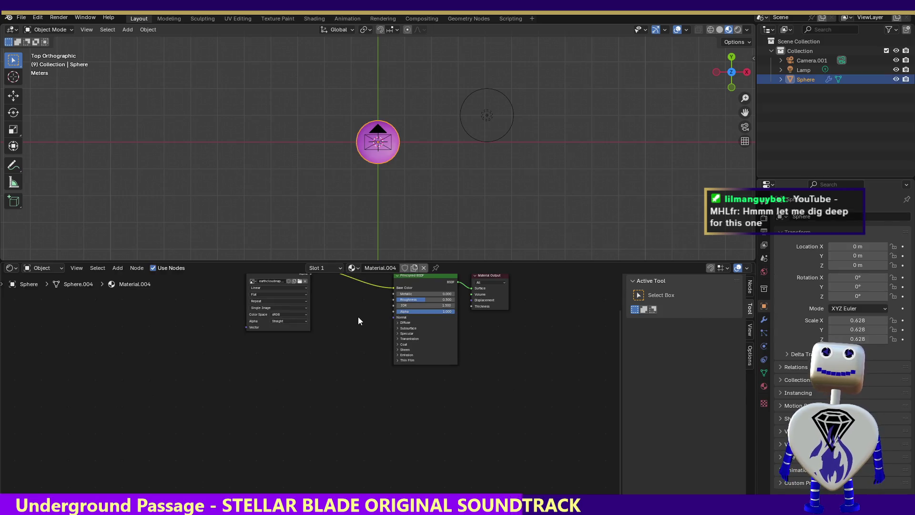
{"action": "left_click", "coordinate": [289, 327]}
{"action": "key", "text": "Delete"}
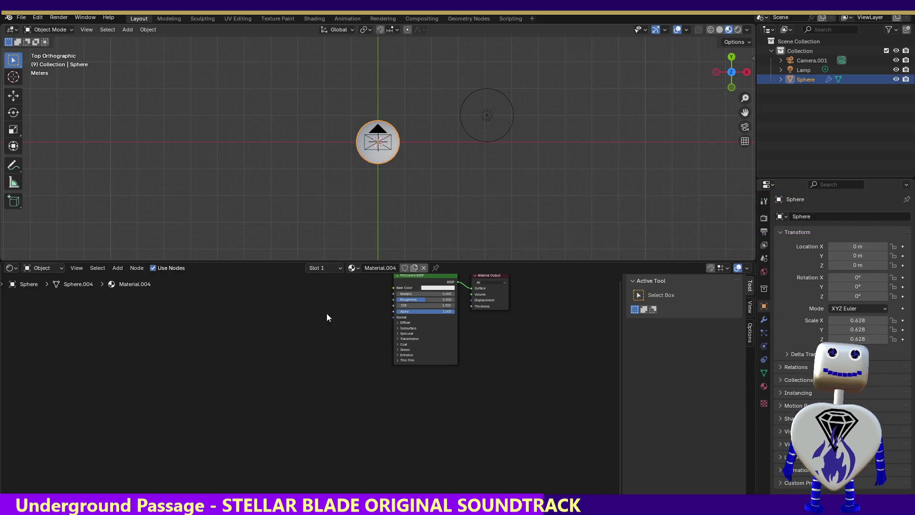
- Set the Base Color value to 0.024 and render the nearly black sphere
{"action": "left_click", "coordinate": [441, 289]}
{"action": "left_click_drag", "start_coordinate": [469, 204], "coordinate": [470, 233]}
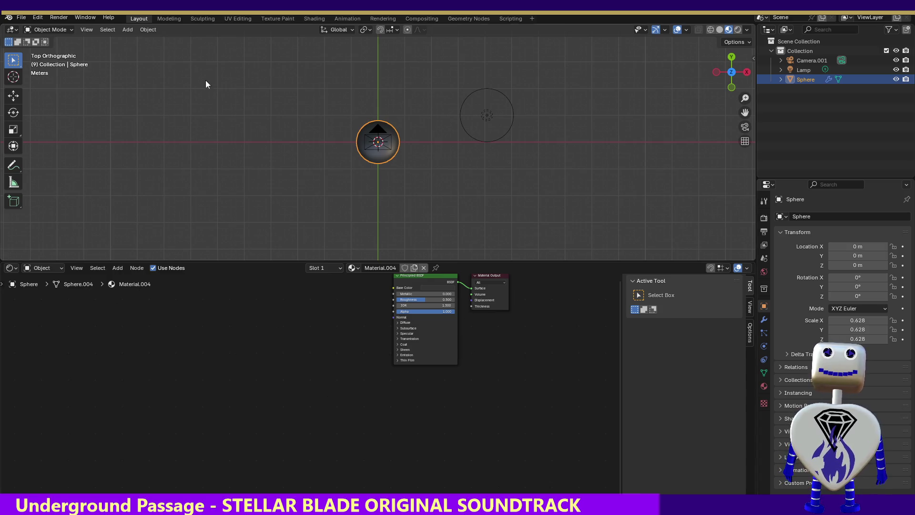
{"action": "left_click", "coordinate": [62, 19]}
{"action": "left_click", "coordinate": [67, 28]}
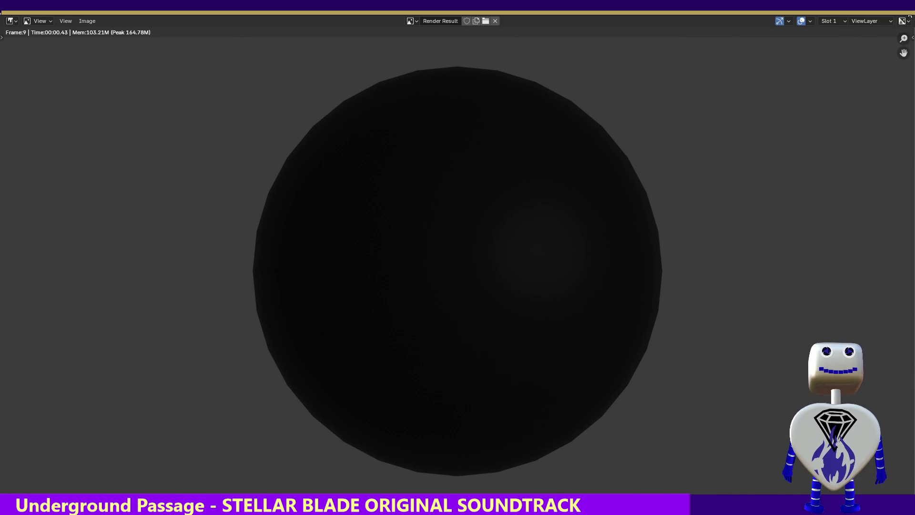
- Set the lamp's light power to 711.3 W, via 679 W first
{"action": "key", "text": "Escape"}
{"action": "left_click", "coordinate": [505, 115]}
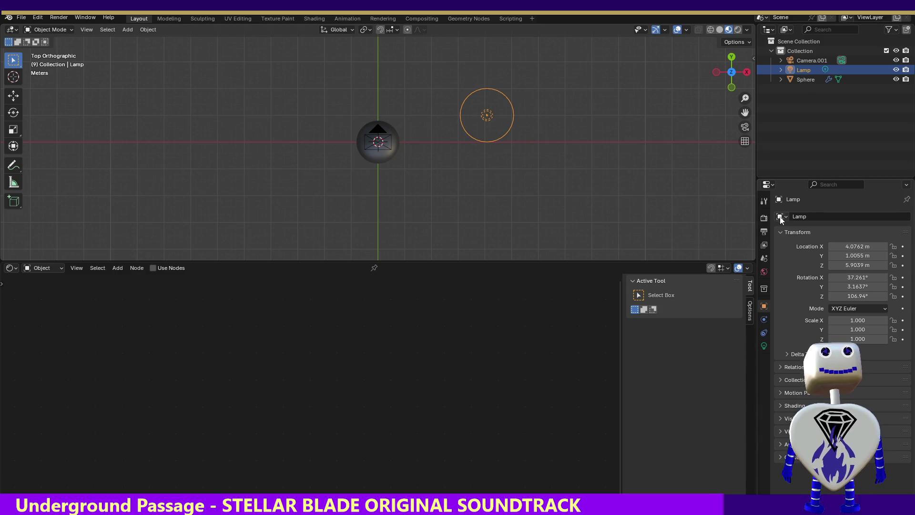
{"action": "left_click", "coordinate": [763, 346]}
{"action": "left_click_drag", "start_coordinate": [862, 281], "coordinate": [895, 282]}
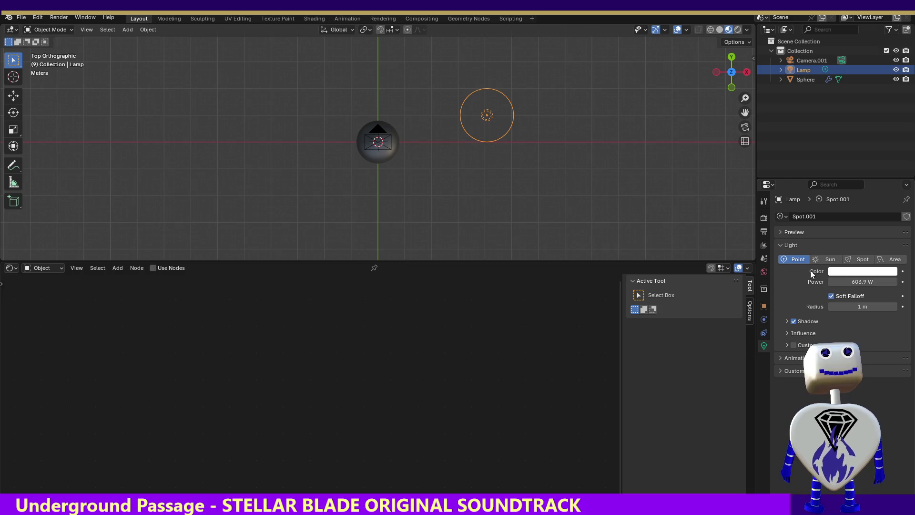
{"action": "left_click", "coordinate": [848, 282]}
{"action": "type", "text": "679"}
{"action": "key", "text": "Return"}
{"action": "left_click_drag", "start_coordinate": [863, 281], "coordinate": [872, 282]}
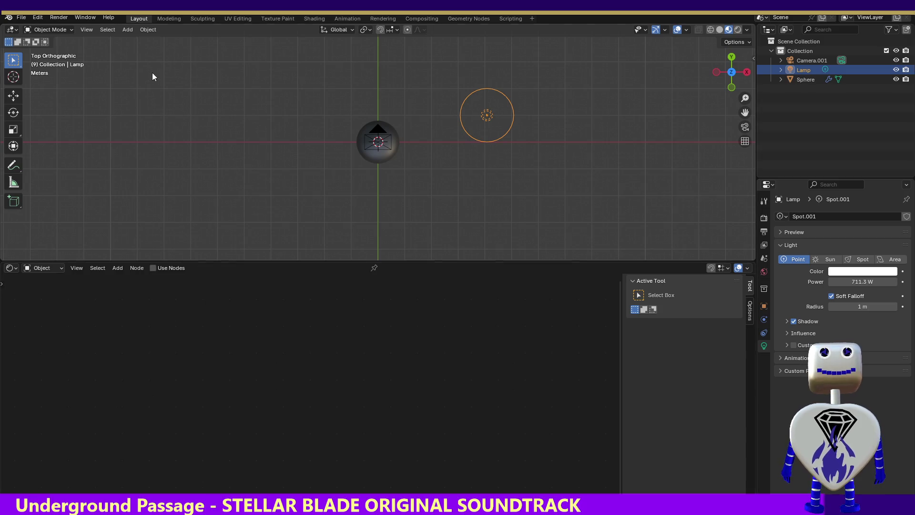
- Render the dark sphere under the brighter lamp, then reselect the sphere
{"action": "left_click", "coordinate": [59, 17]}
{"action": "left_click", "coordinate": [62, 28]}
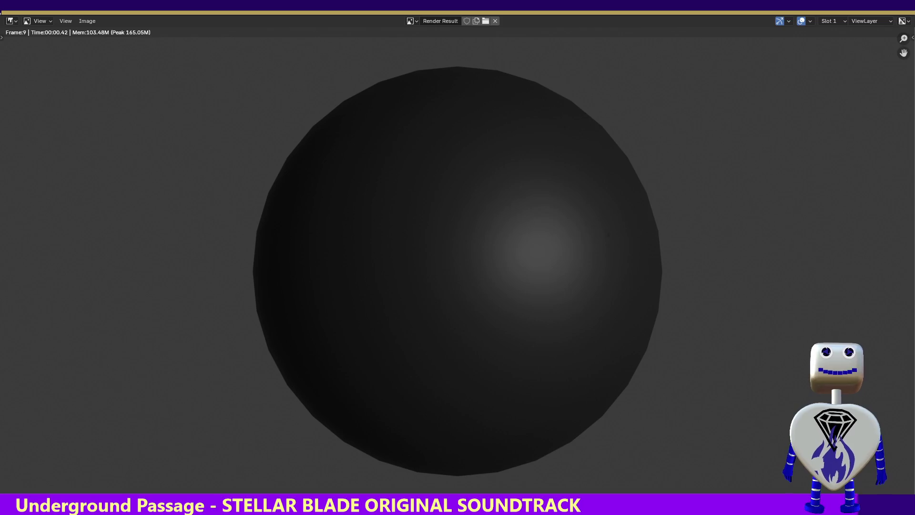
{"action": "key", "text": "Escape"}
{"action": "left_click", "coordinate": [375, 157]}
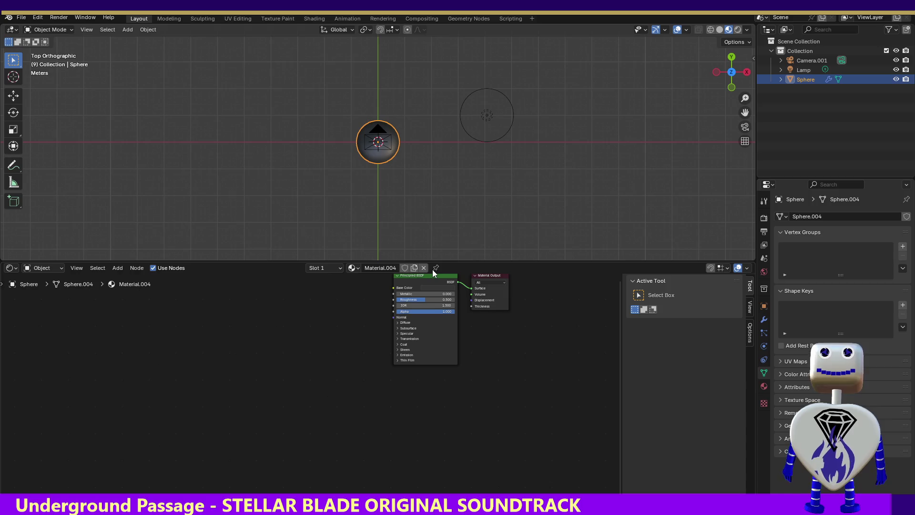
- Expand the Principled BSDF Sheen section and raise Sheen Weight to about 0.83
{"action": "left_click", "coordinate": [396, 354]}
{"action": "left_click", "coordinate": [397, 349]}
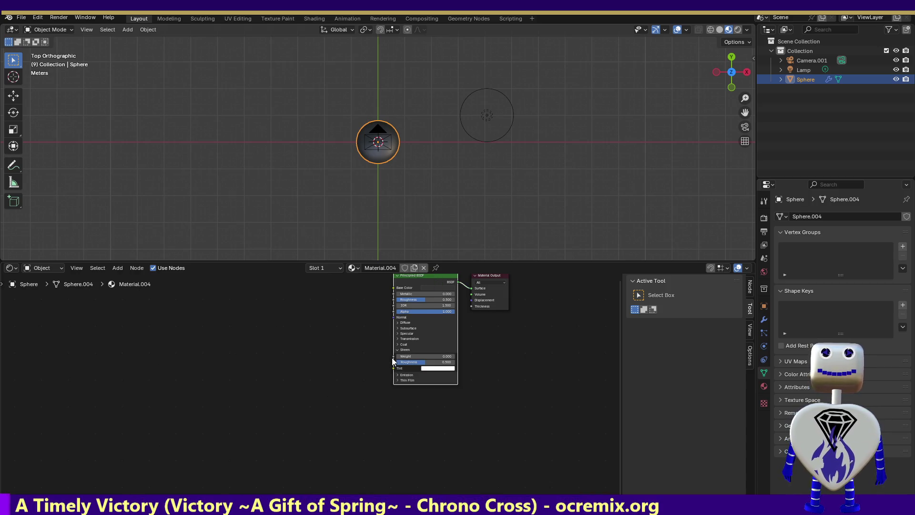
{"action": "mouse_move", "coordinate": [402, 356]}
{"action": "left_mouse_down"}
{"action": "mouse_move", "coordinate": [443, 356]}
{"action": "mouse_move", "coordinate": [433, 356]}
{"action": "left_mouse_up"}
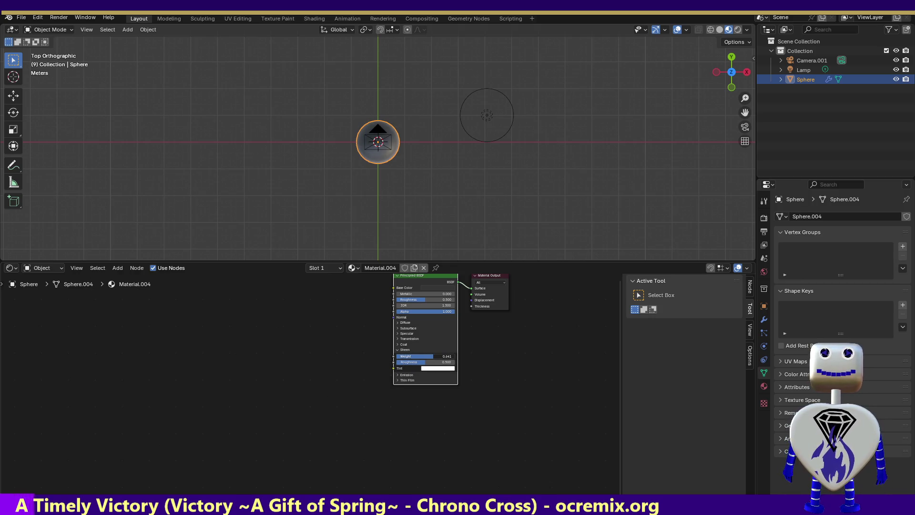
{"action": "left_click", "coordinate": [58, 17]}
- Render the sheen result, then try Metallic around 0.105 and render again
{"action": "left_click", "coordinate": [62, 27]}
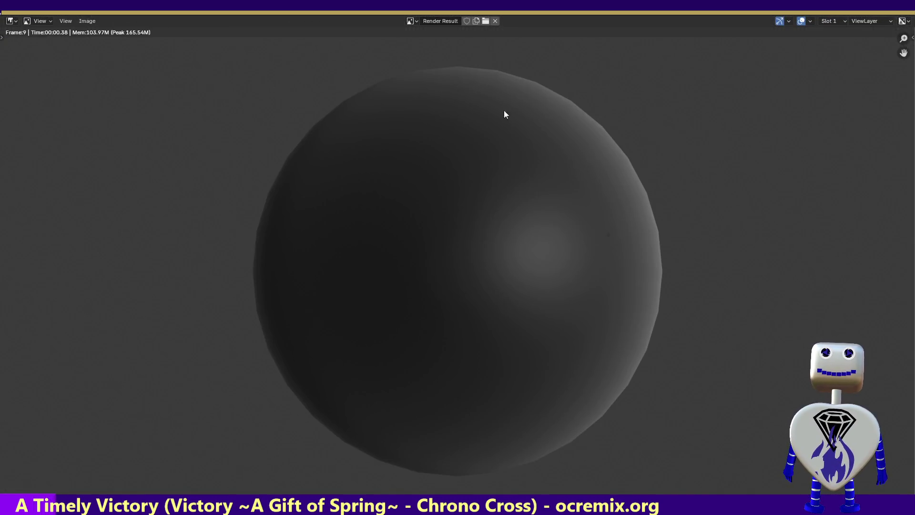
{"action": "key", "text": "Escape"}
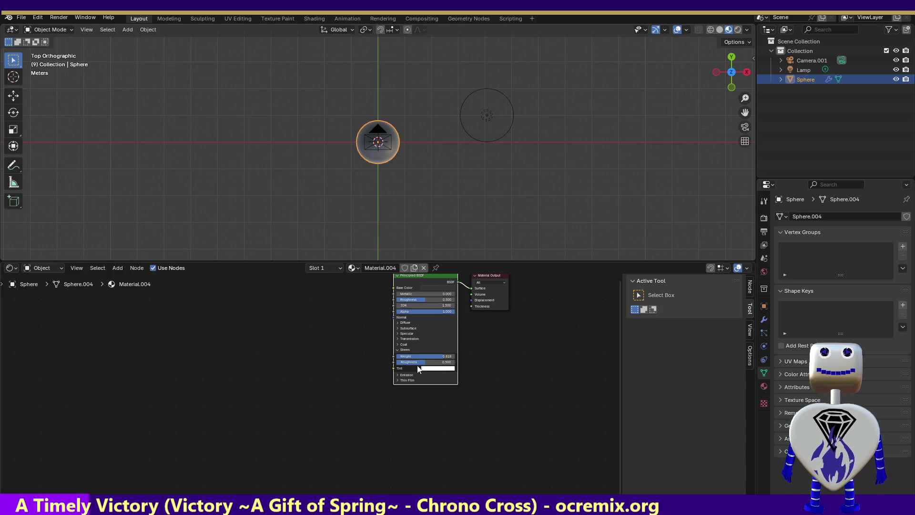
{"action": "left_click", "coordinate": [406, 294]}
{"action": "type", "text": "0.105"}
{"action": "key", "text": "Return"}
{"action": "mouse_move", "coordinate": [407, 294]}
{"action": "left_mouse_down"}
{"action": "mouse_move", "coordinate": [448, 294]}
{"action": "mouse_move", "coordinate": [437, 294]}
{"action": "left_mouse_up"}
{"action": "left_click", "coordinate": [59, 17]}
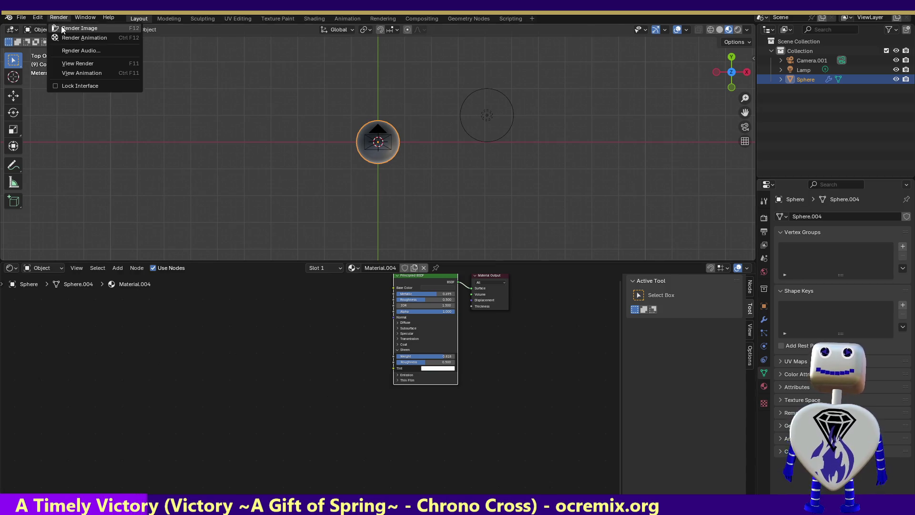
{"action": "left_click", "coordinate": [62, 28]}
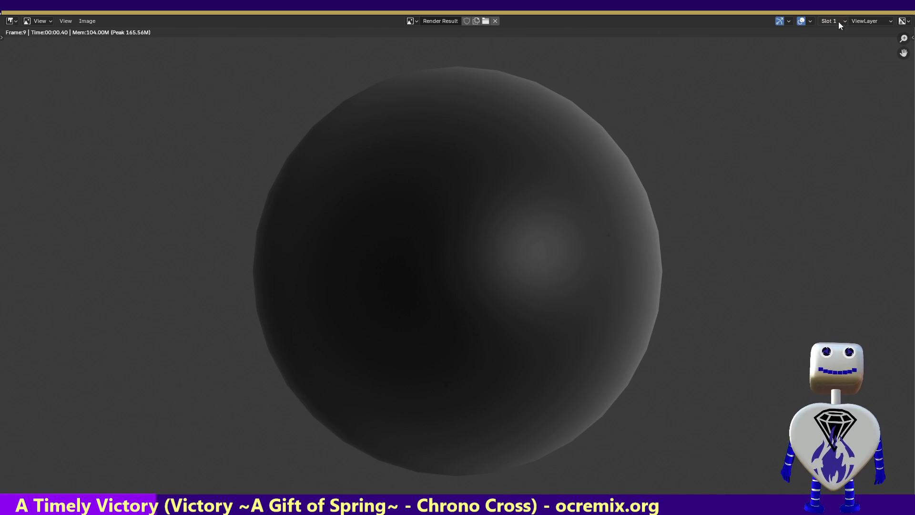
{"action": "key", "text": "Escape"}
- Reset Metallic to 0, lower Roughness to about 0.27, and render the sharper highlight
{"action": "key", "text": "ctrl+z"}
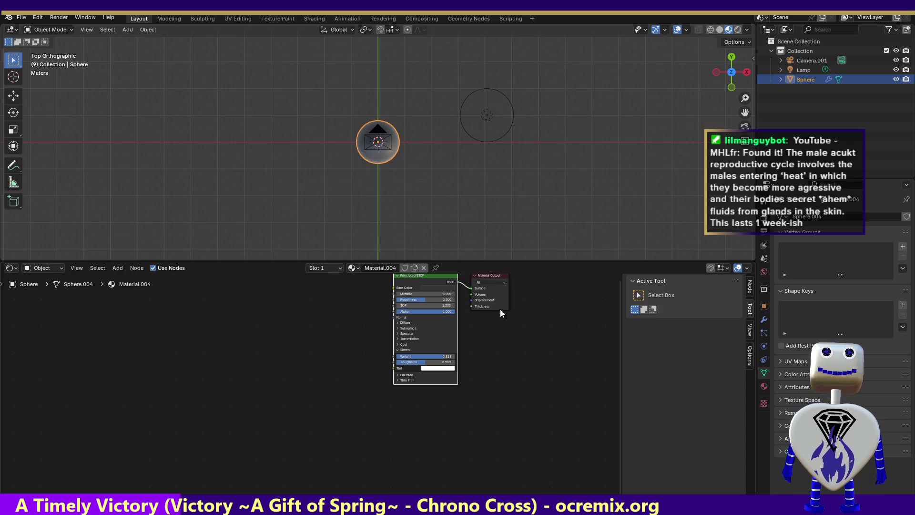
{"action": "left_click_drag", "start_coordinate": [421, 304], "coordinate": [400, 299]}
{"action": "left_click", "coordinate": [59, 17]}
{"action": "left_click", "coordinate": [61, 25]}
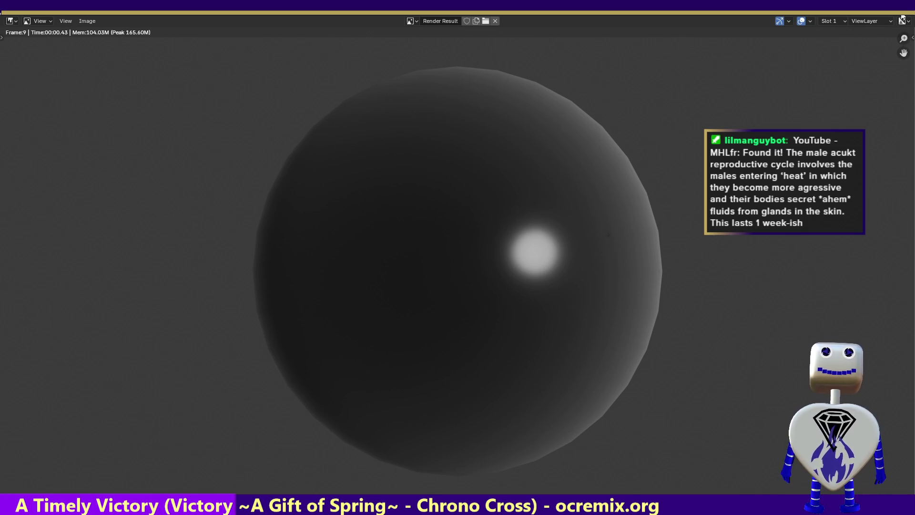
{"action": "key", "text": "Escape"}
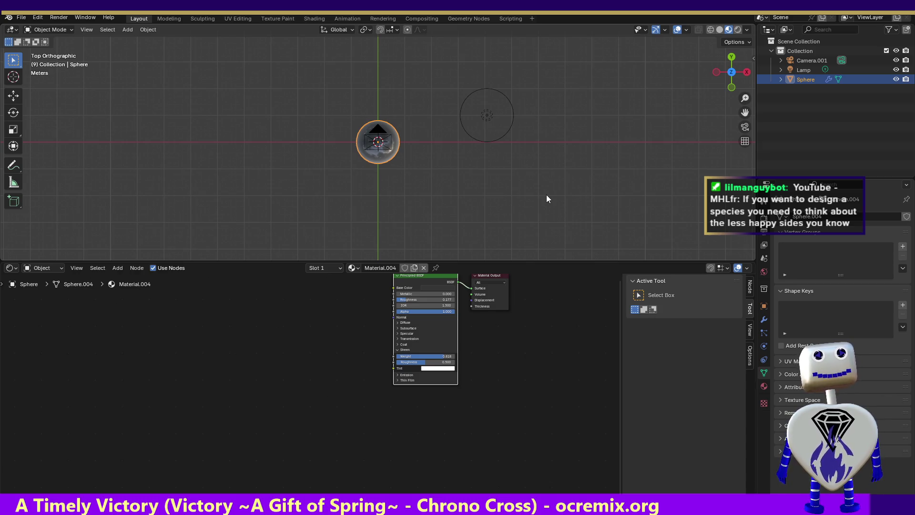
- Lower the Principled BSDF Alpha to about 0.72 and render the semi-transparent sphere
{"action": "left_click", "coordinate": [431, 311]}
{"action": "key", "text": "Escape"}
{"action": "left_click_drag", "start_coordinate": [428, 310], "coordinate": [438, 311]}
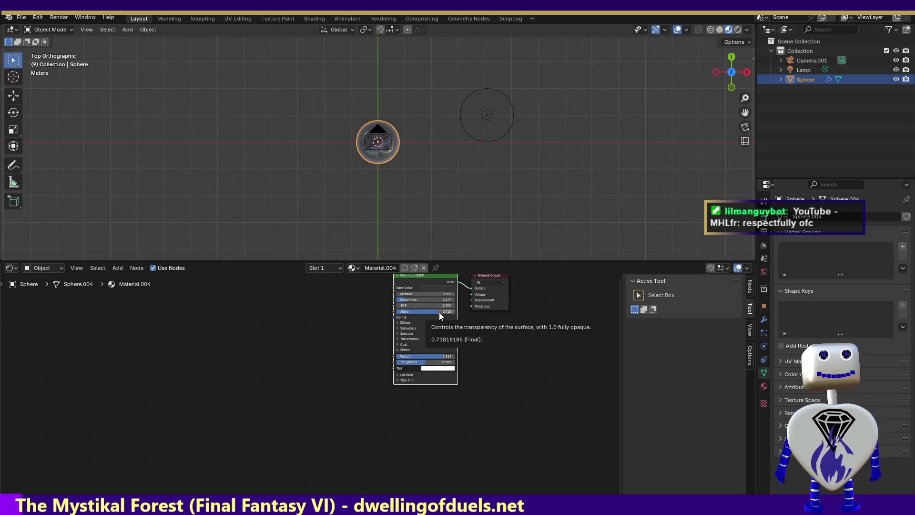
{"action": "left_click", "coordinate": [51, 16]}
{"action": "left_click", "coordinate": [55, 29]}
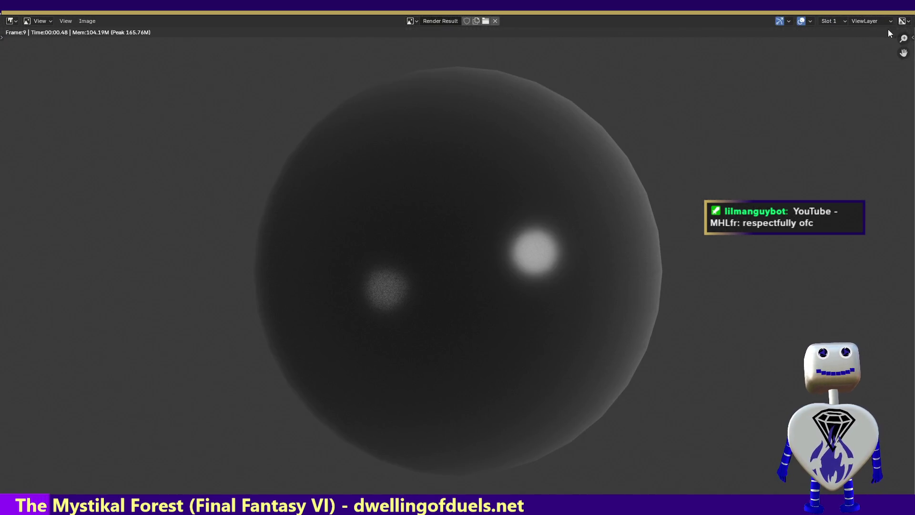
{"action": "key", "text": "Escape"}
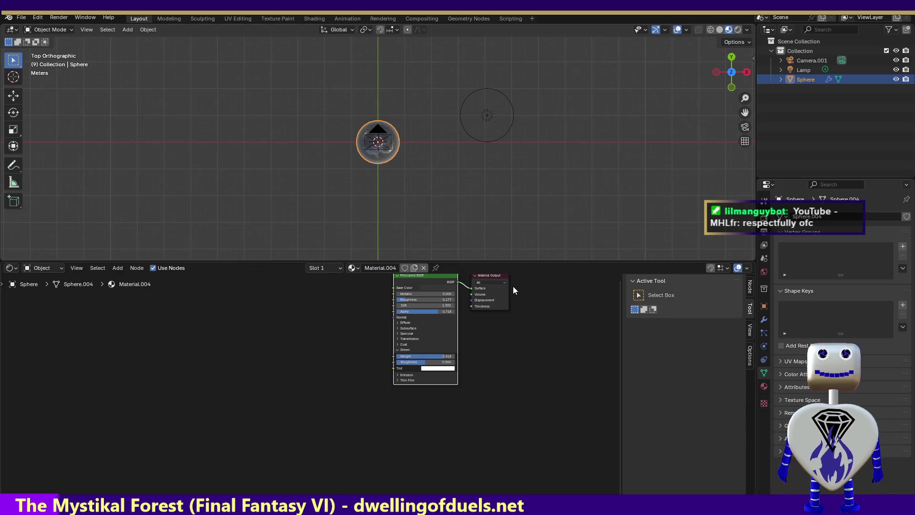
- Expand the Transmission settings and set Transmission Weight to 0.077
{"action": "left_click", "coordinate": [397, 333]}
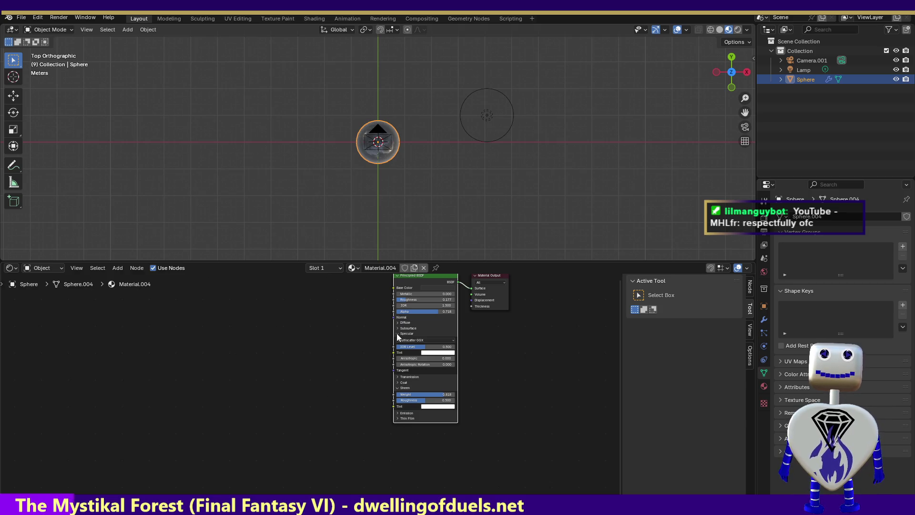
{"action": "left_click", "coordinate": [396, 333]}
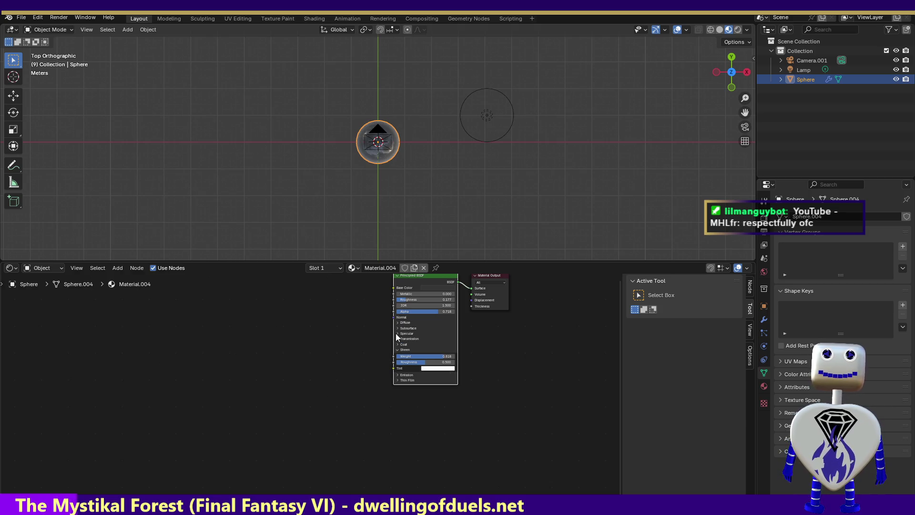
{"action": "left_click", "coordinate": [397, 380]}
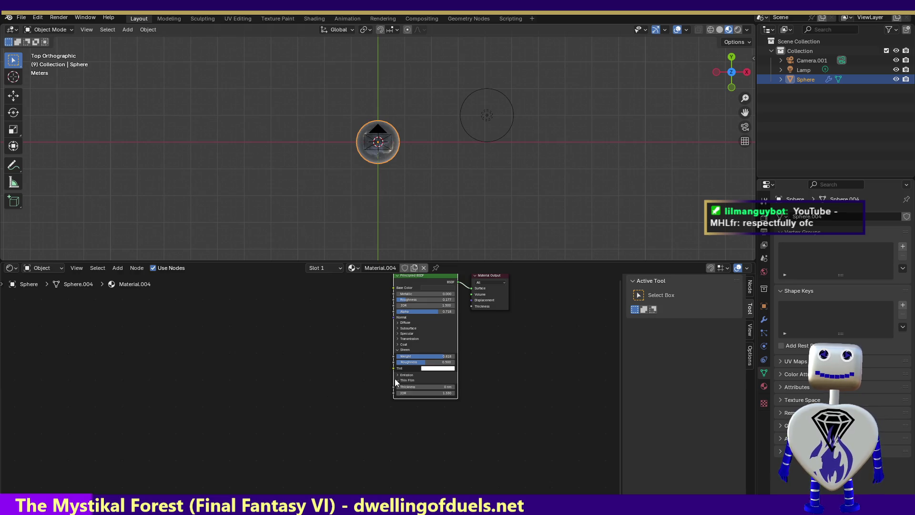
{"action": "left_click", "coordinate": [395, 379]}
{"action": "left_click", "coordinate": [398, 338]}
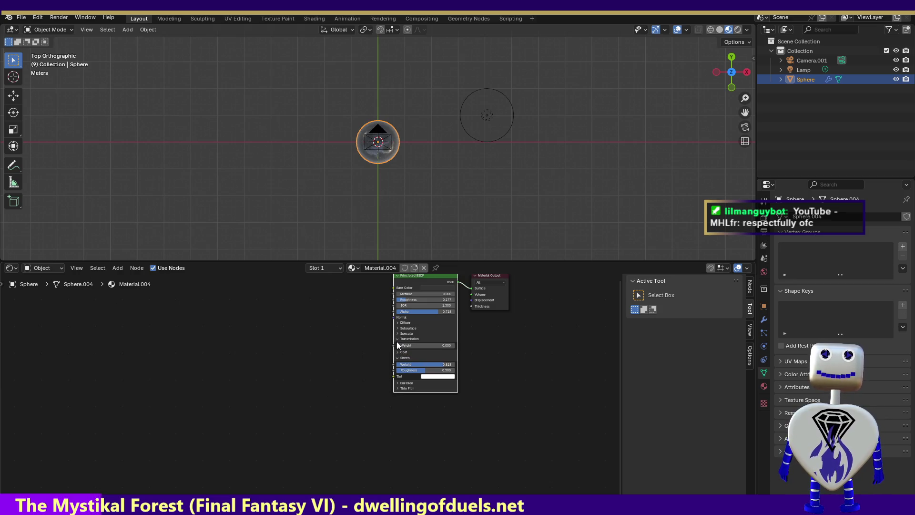
{"action": "left_click", "coordinate": [405, 346]}
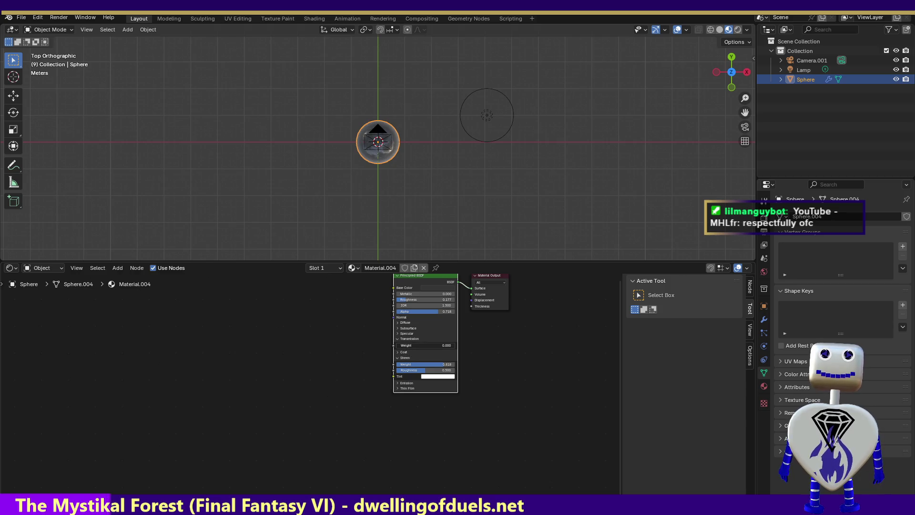
{"action": "left_click_drag", "start_coordinate": [405, 345], "coordinate": [417, 346]}
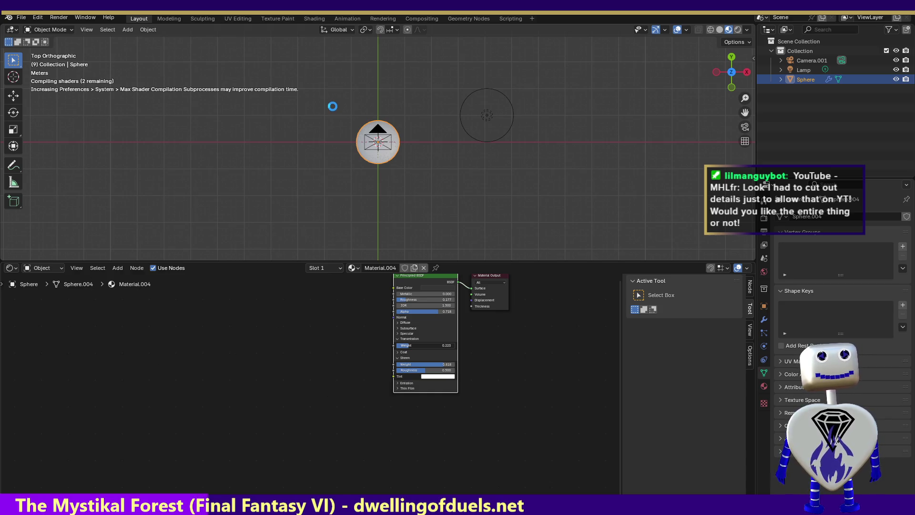
{"action": "left_click_drag", "start_coordinate": [406, 345], "coordinate": [399, 346]}
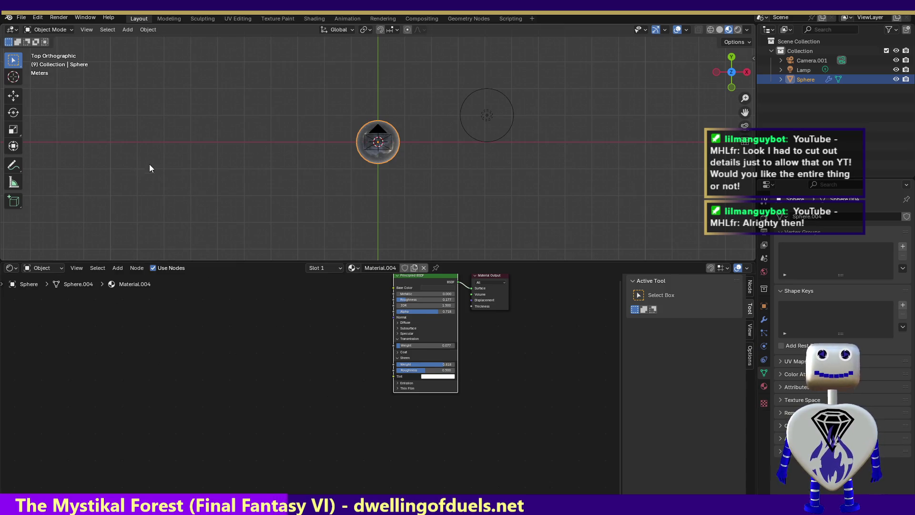
- Render the sphere with transmission added and close the result
{"action": "left_click", "coordinate": [67, 17]}
{"action": "left_click", "coordinate": [63, 28]}
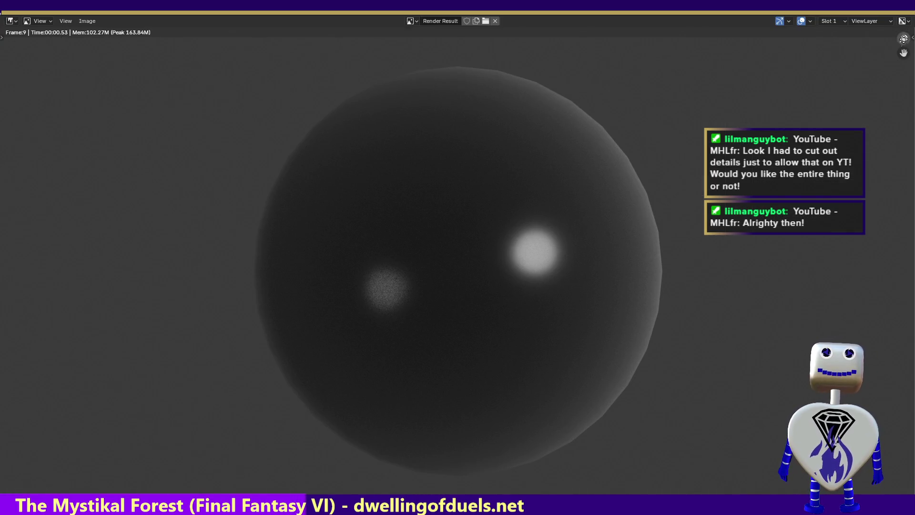
{"action": "key", "text": "Escape"}
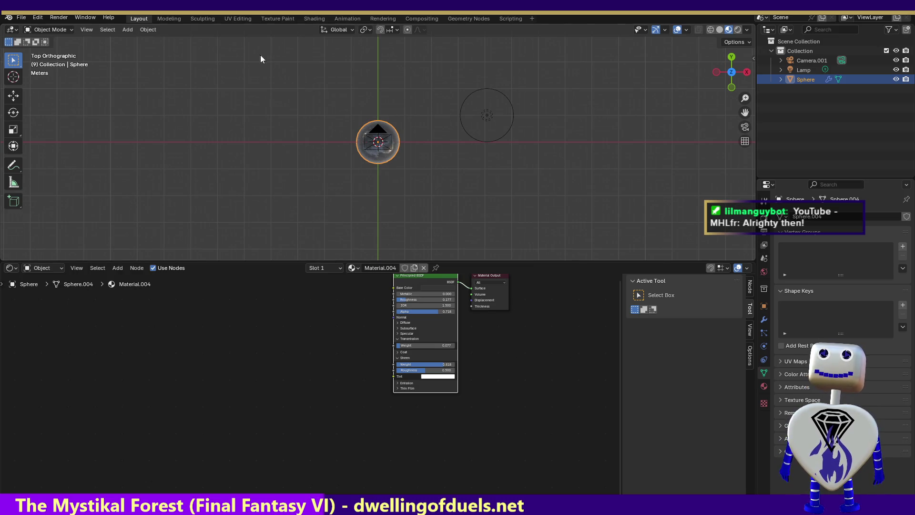
- In the Animation workspace, raise the lamp's power and change it to a spot light
{"action": "left_click", "coordinate": [344, 19]}
{"action": "mouse_move", "coordinate": [137, 383]}
{"action": "left_mouse_down"}
{"action": "mouse_move", "coordinate": [312, 396]}
{"action": "mouse_move", "coordinate": [111, 375]}
{"action": "left_mouse_up"}
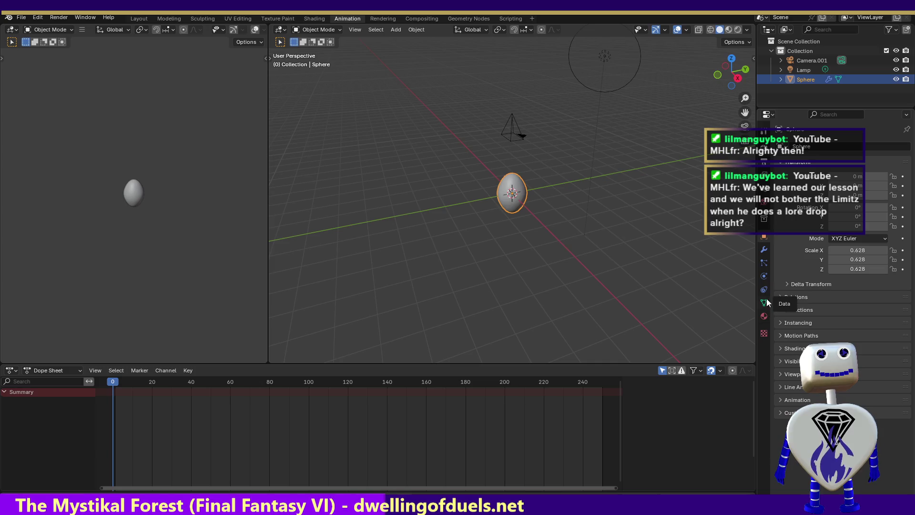
{"action": "left_click", "coordinate": [804, 70]}
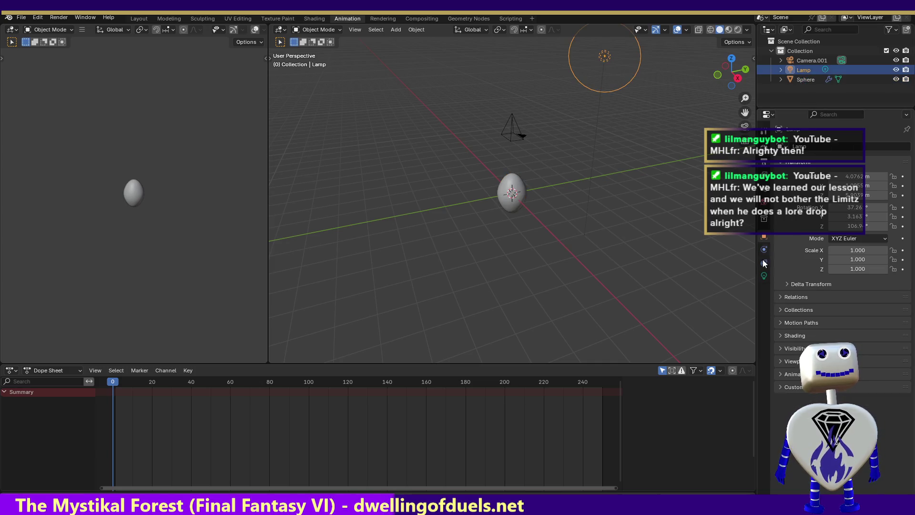
{"action": "left_click", "coordinate": [762, 278]}
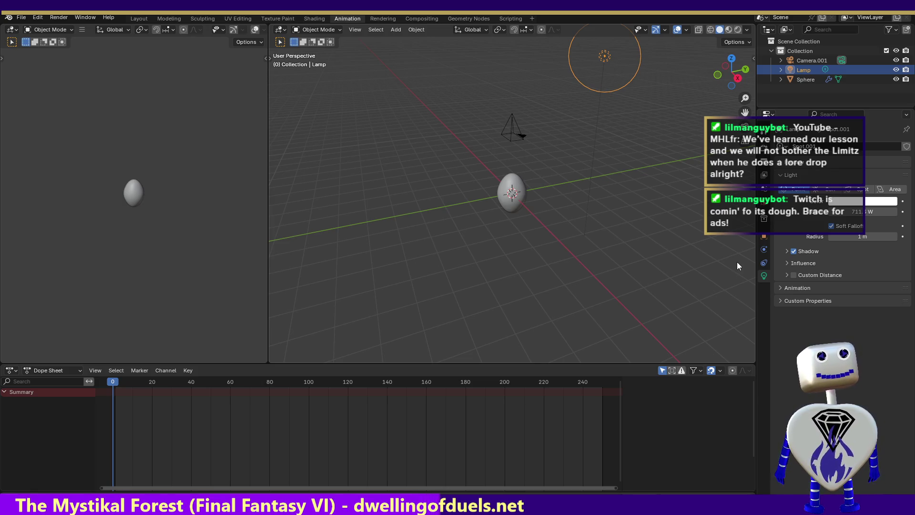
{"action": "left_click_drag", "start_coordinate": [867, 212], "coordinate": [890, 212]}
{"action": "left_click", "coordinate": [858, 190]}
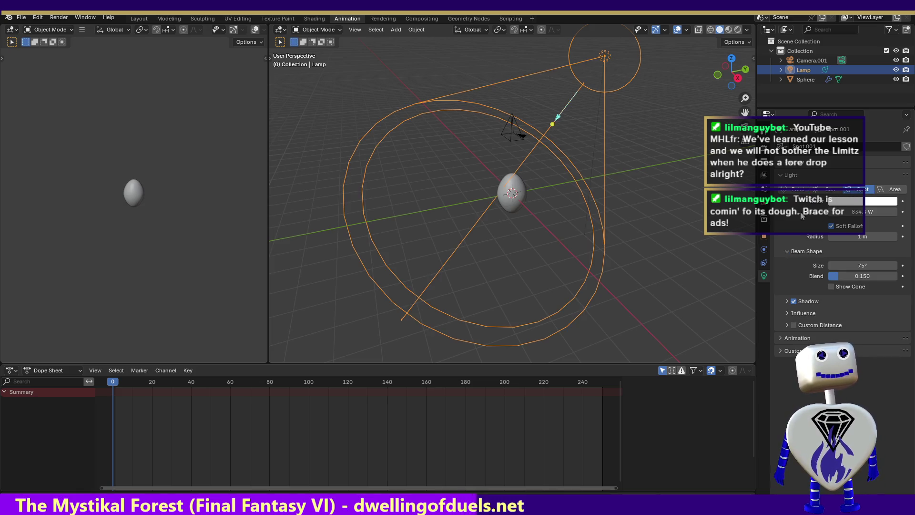
- Render the spot-lit sphere, then jump to frame 90 and render again
{"action": "left_click", "coordinate": [51, 17]}
{"action": "left_click", "coordinate": [56, 28]}
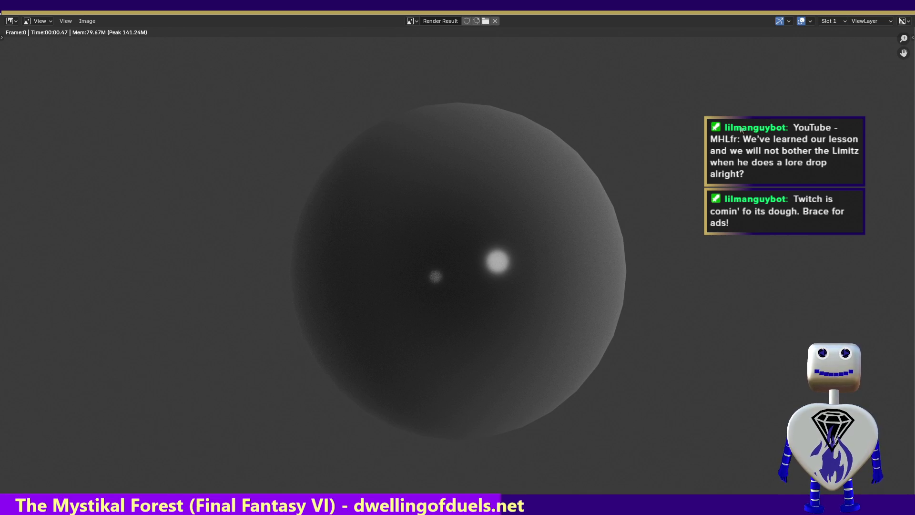
{"action": "key", "text": "Escape"}
{"action": "left_click", "coordinate": [289, 382]}
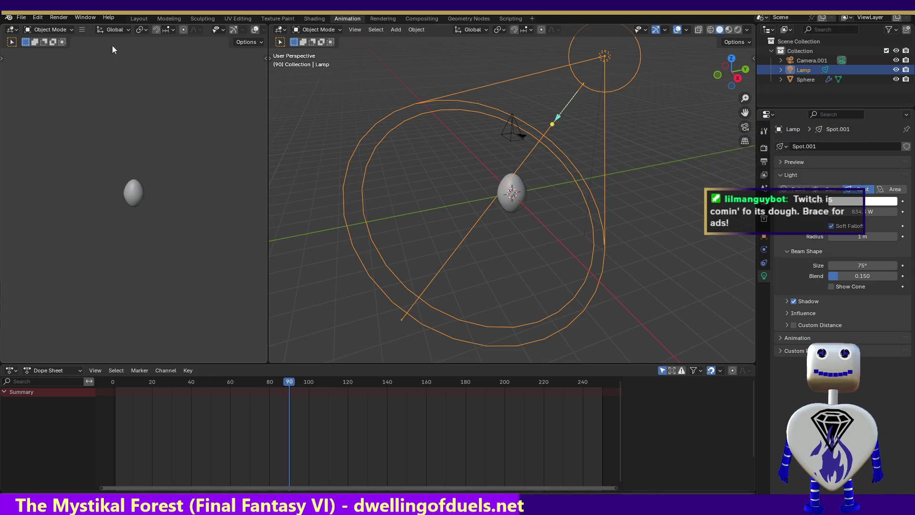
{"action": "left_click", "coordinate": [59, 18]}
{"action": "left_click", "coordinate": [53, 30]}
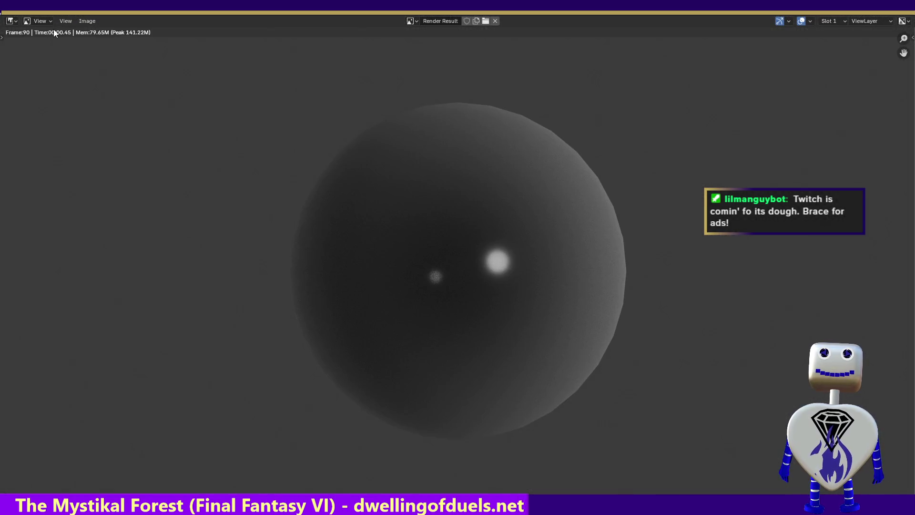